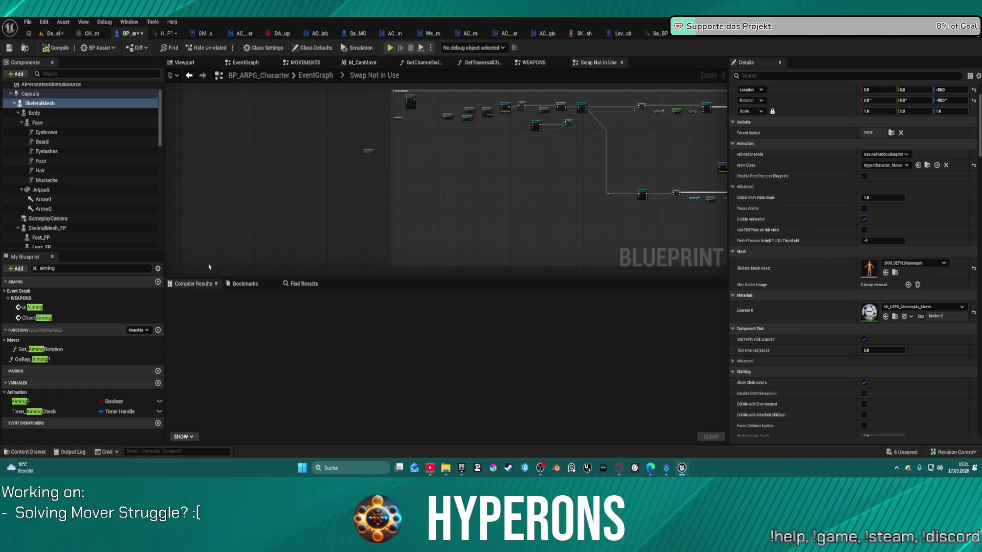
# Check the Body mesh's animation class and mesh, then view ABP_Retarget_Kellan's UpdateHandIK graph
pyautogui.scroll(-1, 541, 167)
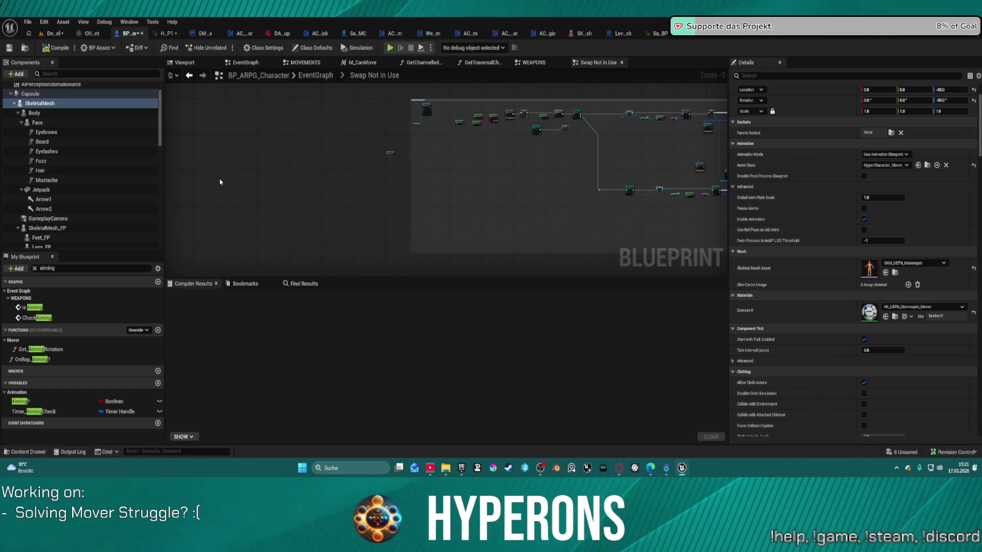
pyautogui.click(34, 113)
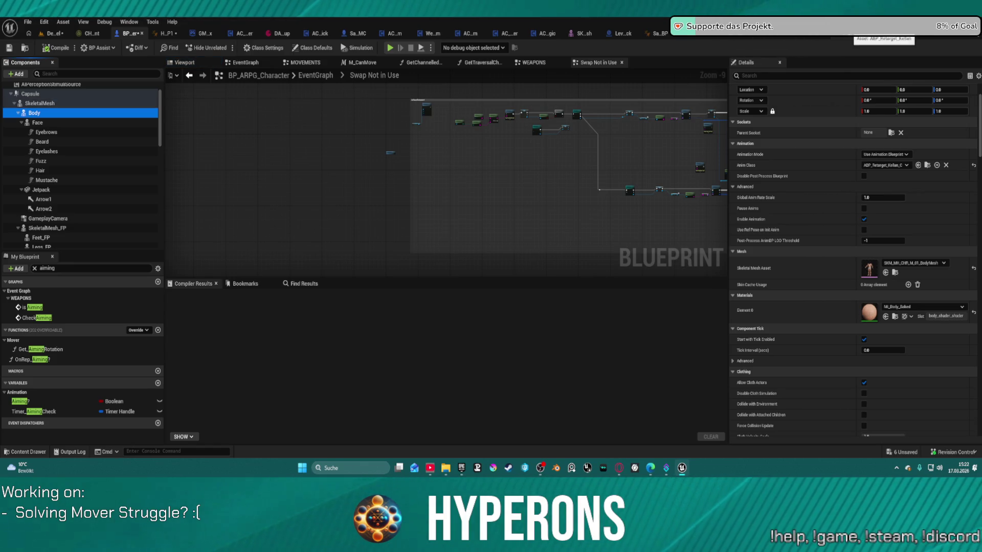
pyautogui.click(875, 33)
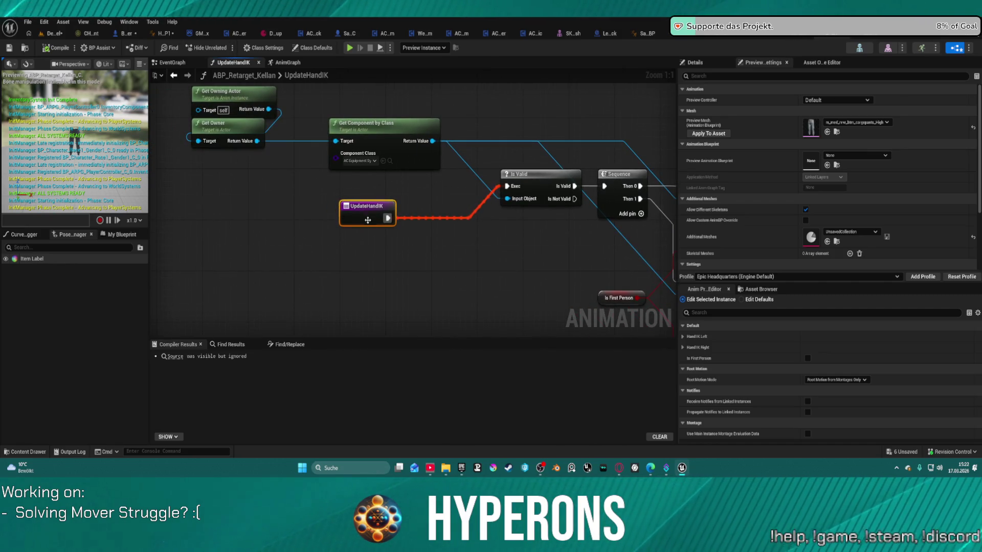
# Reposition the UpdateHandIK entry node, check its call in the EventGraph, and reopen UpdateHandIK
pyautogui.moveTo(367, 220); pyautogui.dragTo(307, 201)
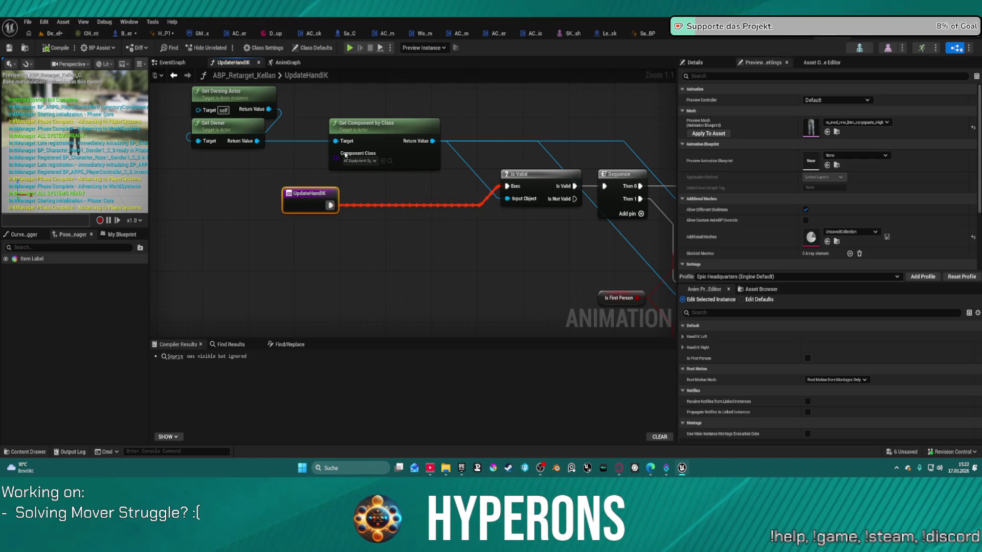
pyautogui.hotkey('alt', 'Left')
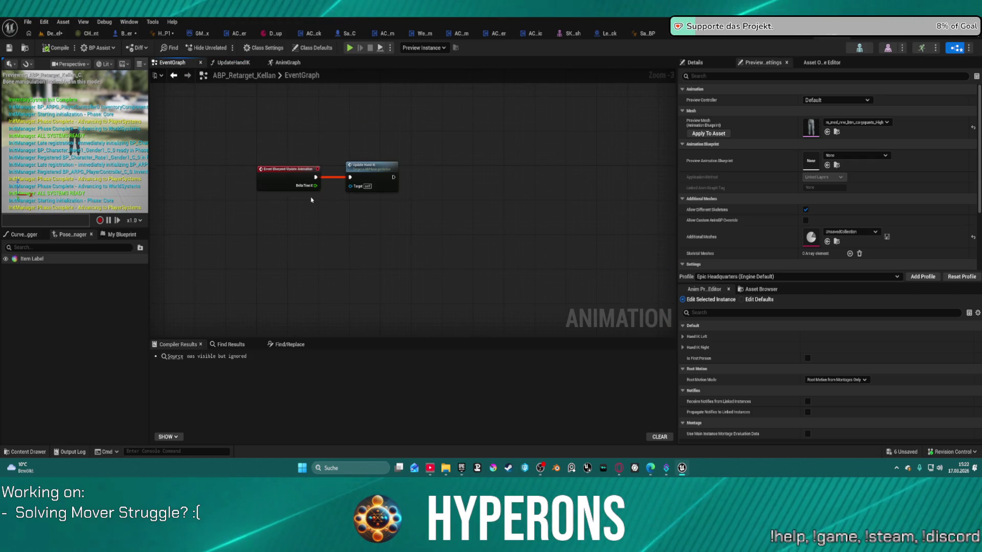
pyautogui.moveTo(314, 189); pyautogui.dragTo(389, 243)
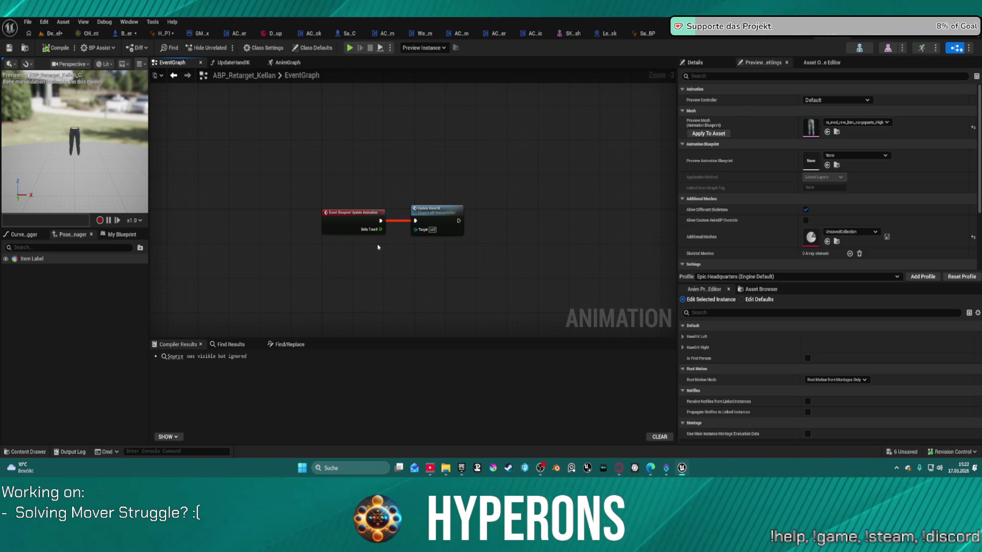
pyautogui.click(443, 219)
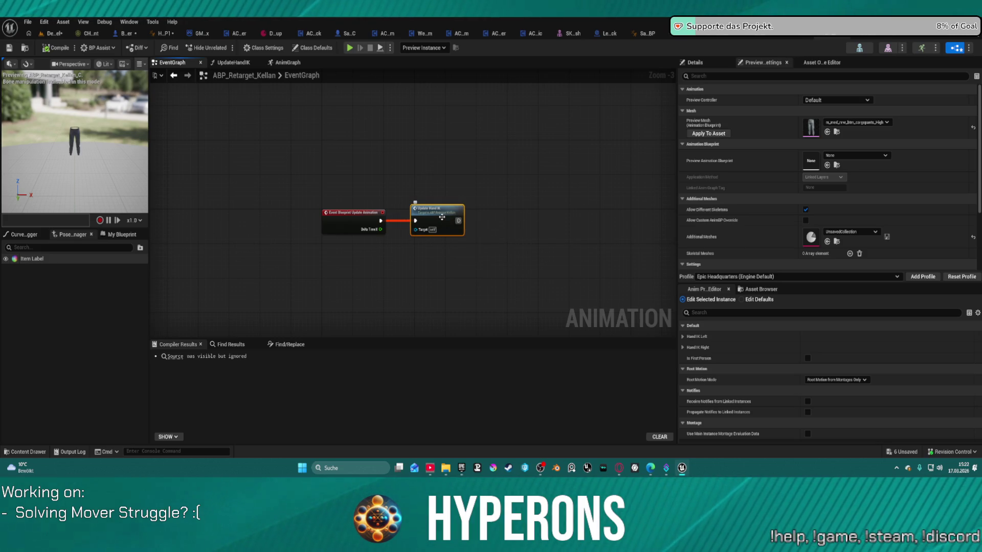
pyautogui.doubleClick(442, 217)
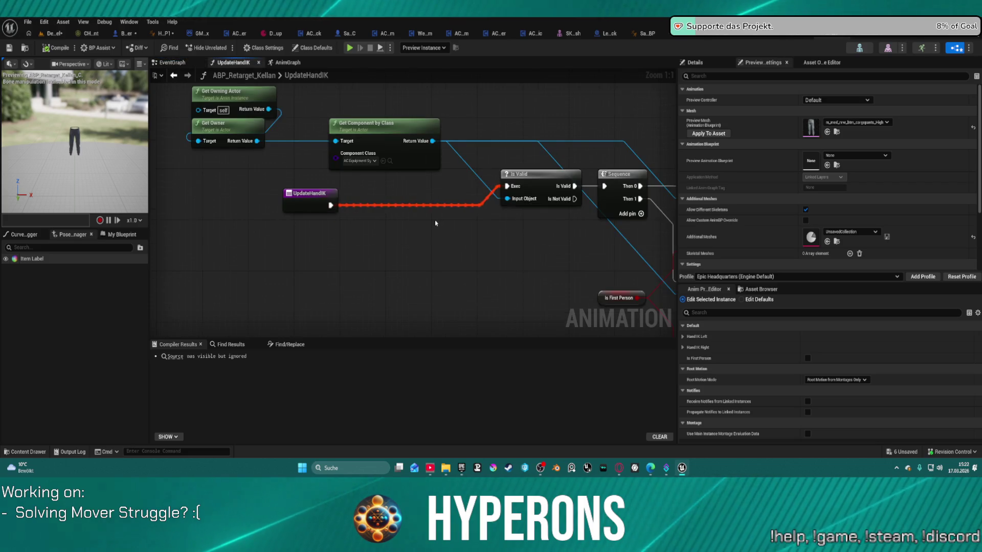
# In the AnimGraph, bring Retarget Pose From Mesh and Hand IK into view and select the retarget node
pyautogui.click(287, 63)
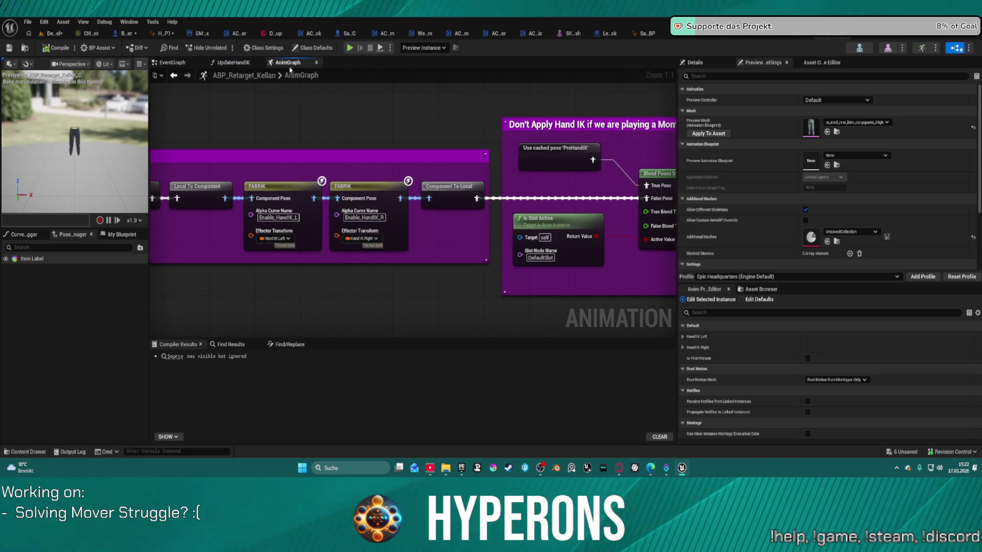
pyautogui.moveTo(256, 185); pyautogui.dragTo(589, 180)
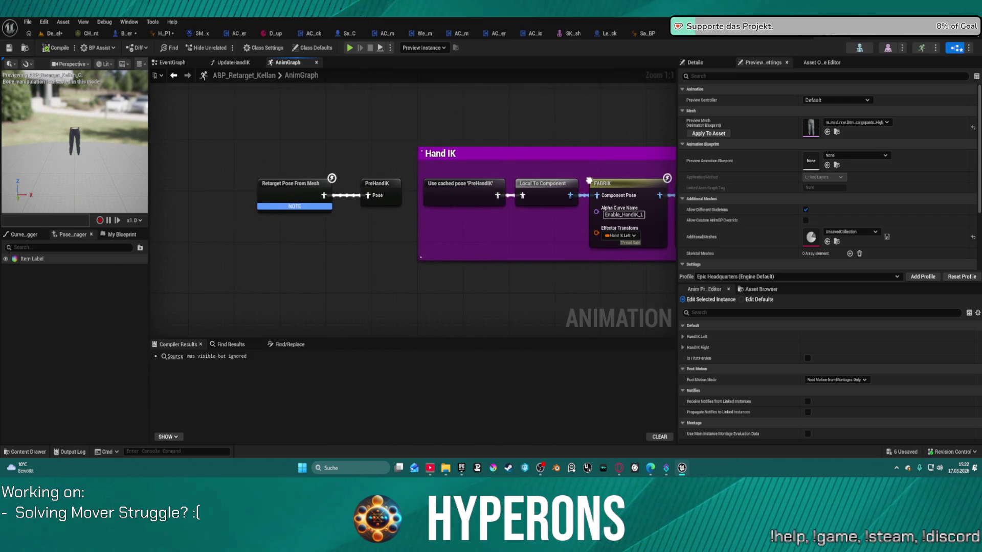
pyautogui.click(302, 193)
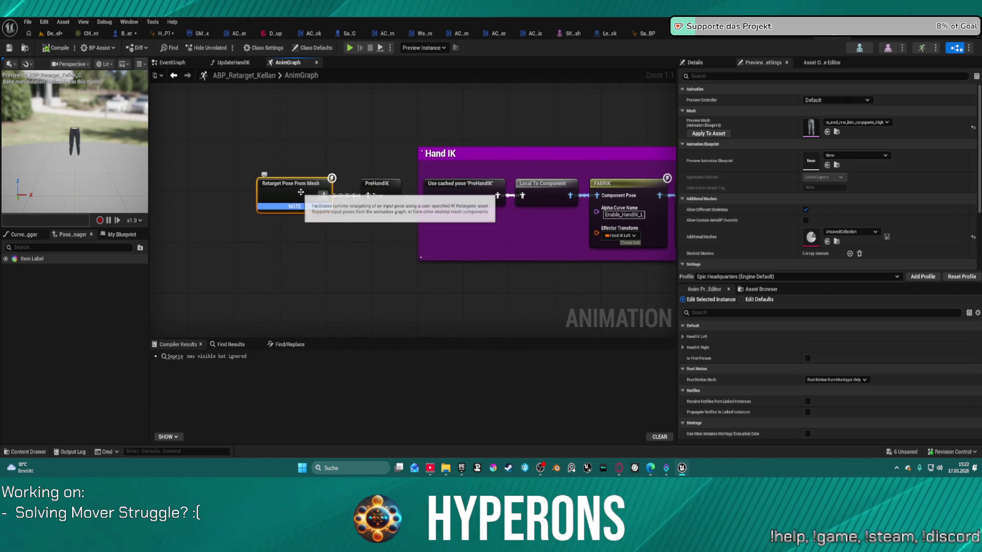
pyautogui.doubleClick(284, 187)
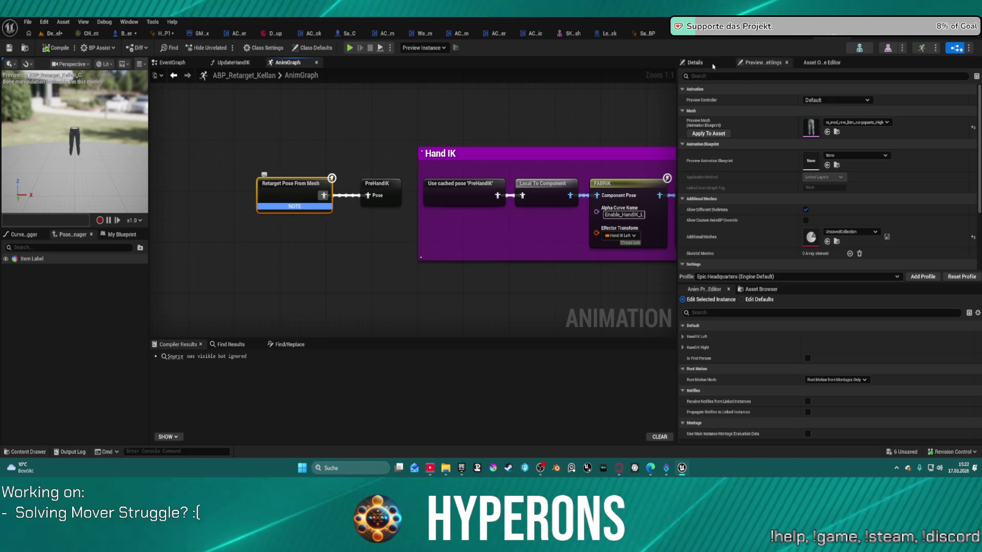
# Inspect the node's IK Retargeter Asset and Custom Retarget Profile, then open RTG_UEFN_to_Metahuman
pyautogui.click(710, 65)
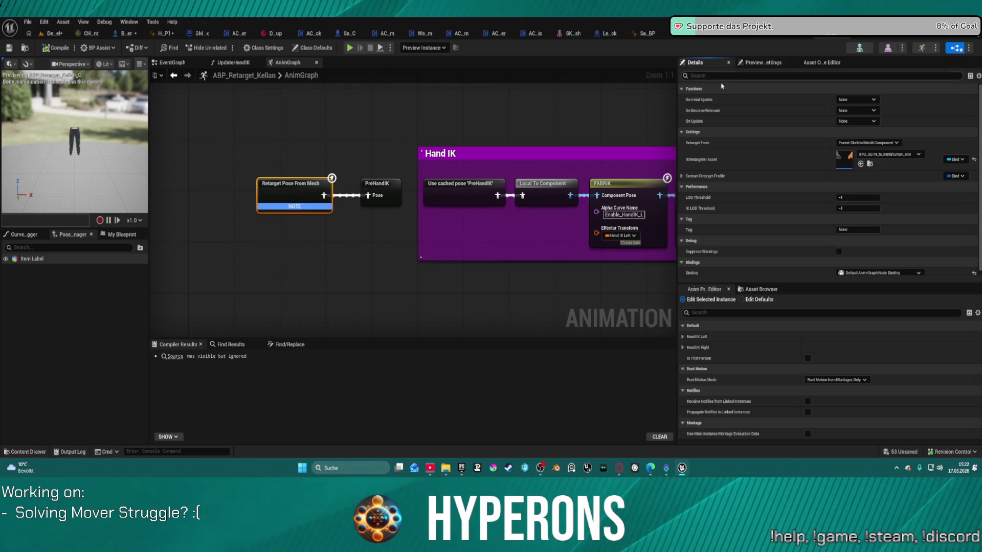
pyautogui.click(870, 164)
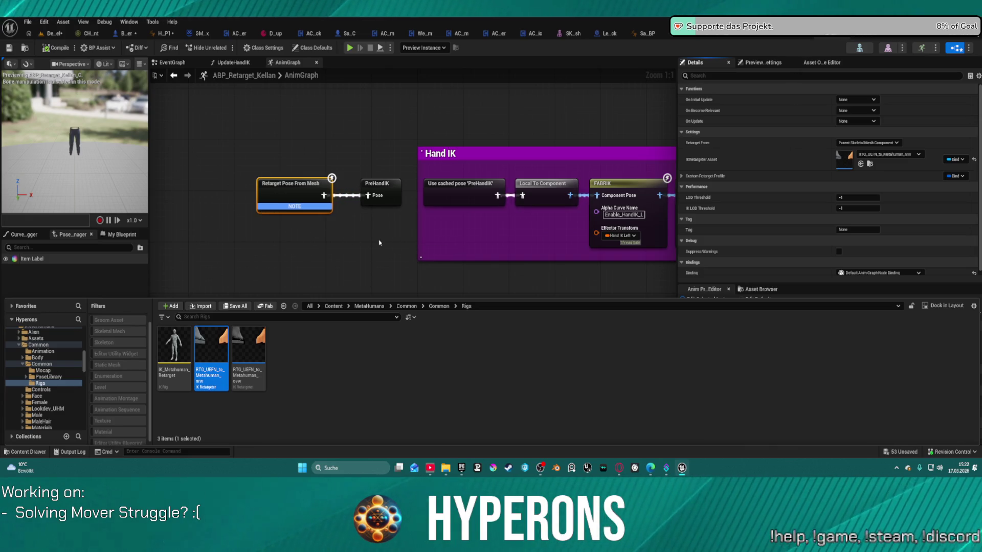
pyautogui.click(681, 177)
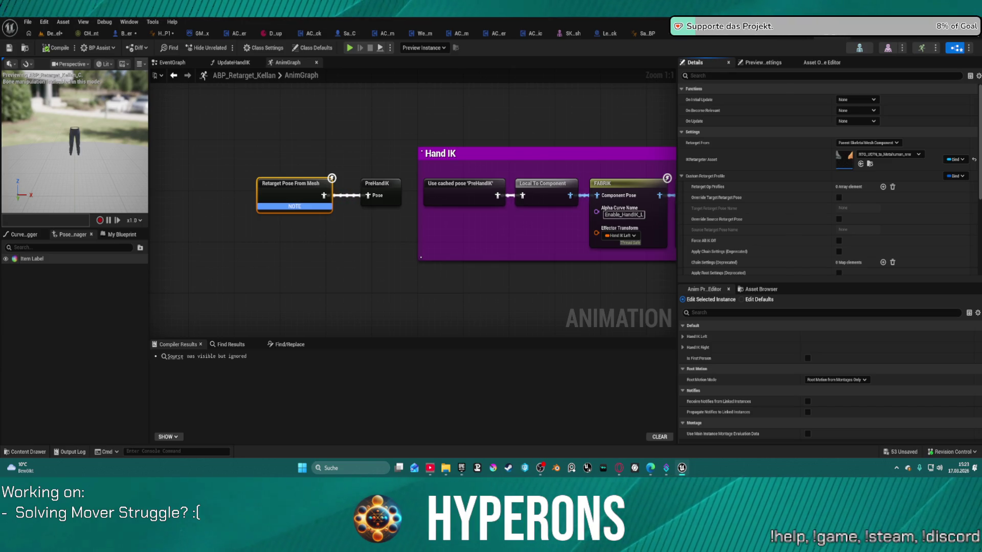
pyautogui.doubleClick(840, 155)
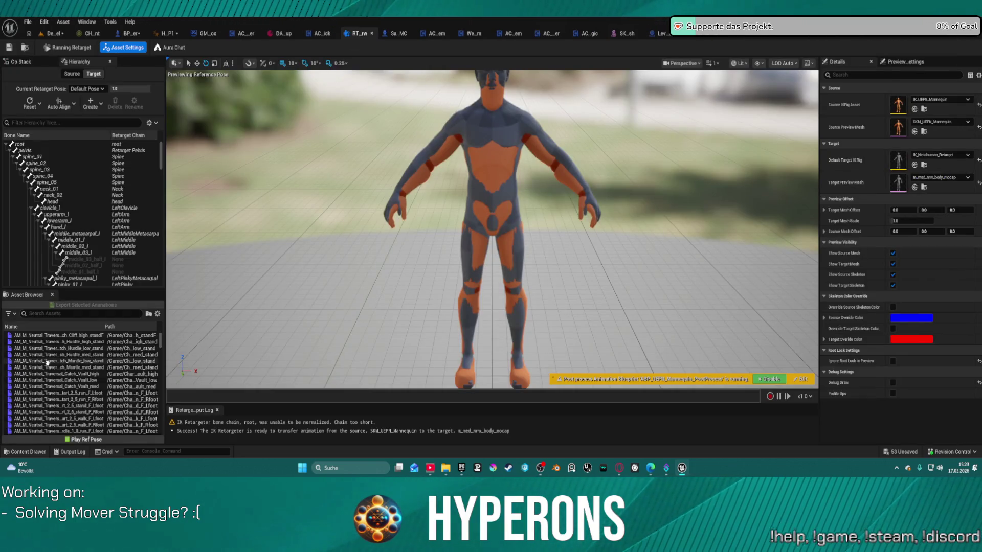
# Preview a relaxed forward walk and the bench sit-down montage through the retargeter
pyautogui.scroll(-10, 46, 362)
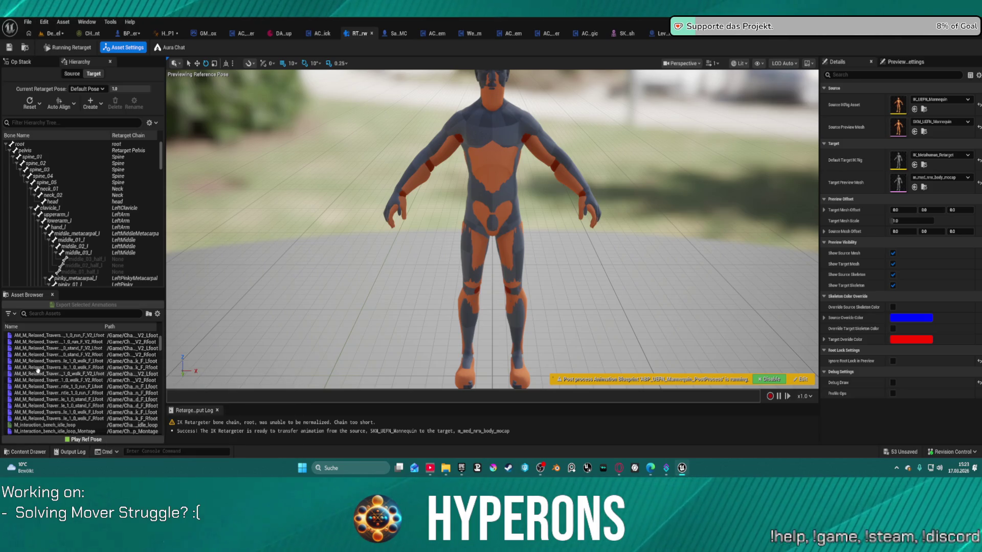
pyautogui.click(38, 373)
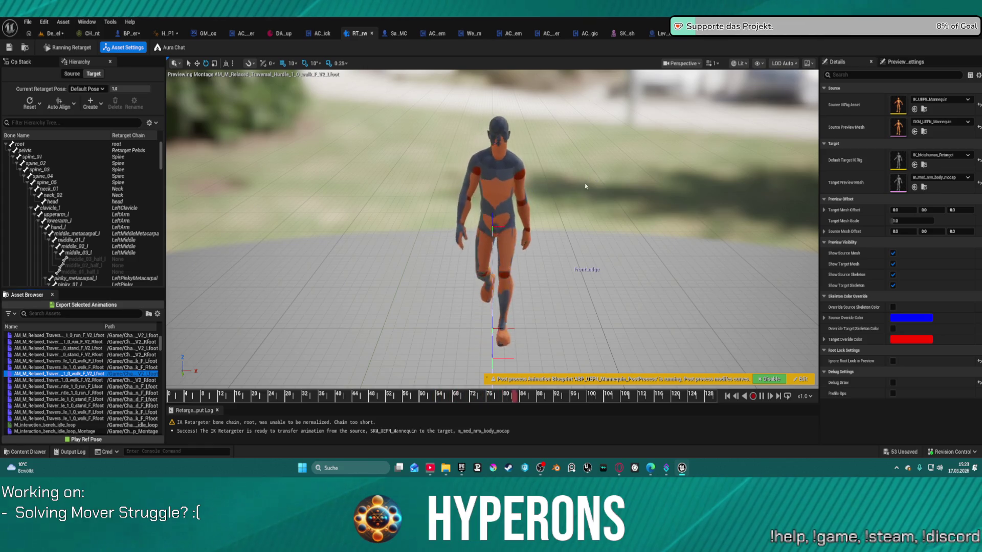
pyautogui.scroll(-3, 54, 401)
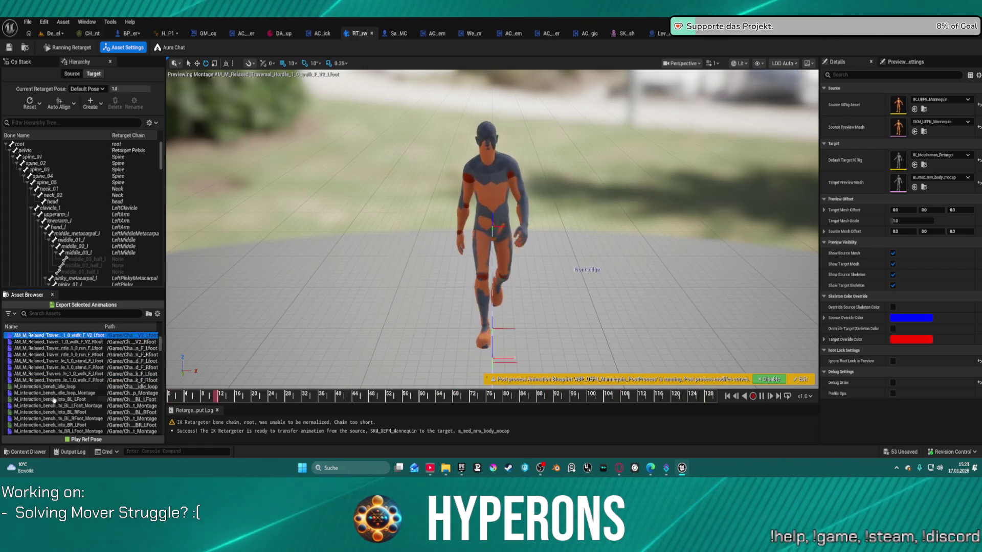
pyautogui.scroll(-2, 55, 400)
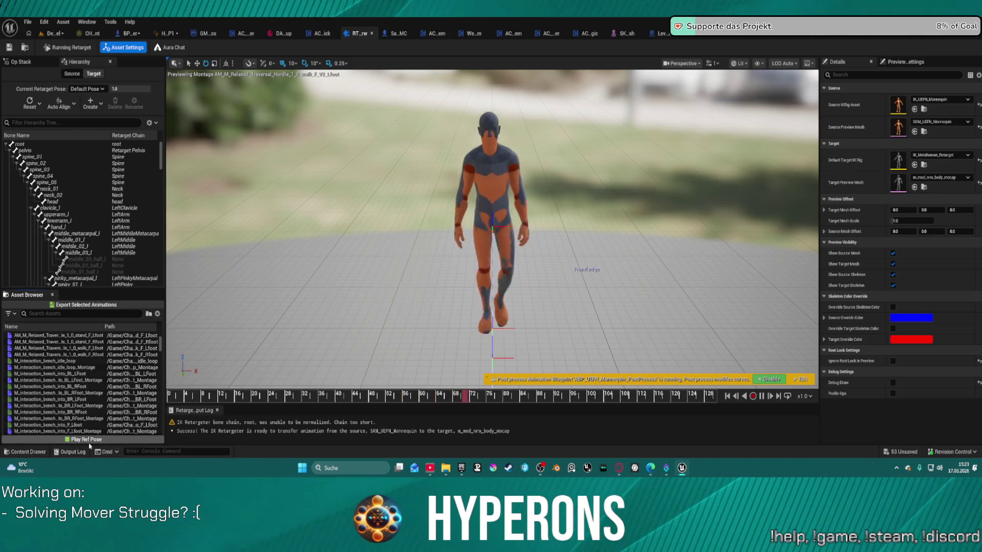
pyautogui.click(87, 431)
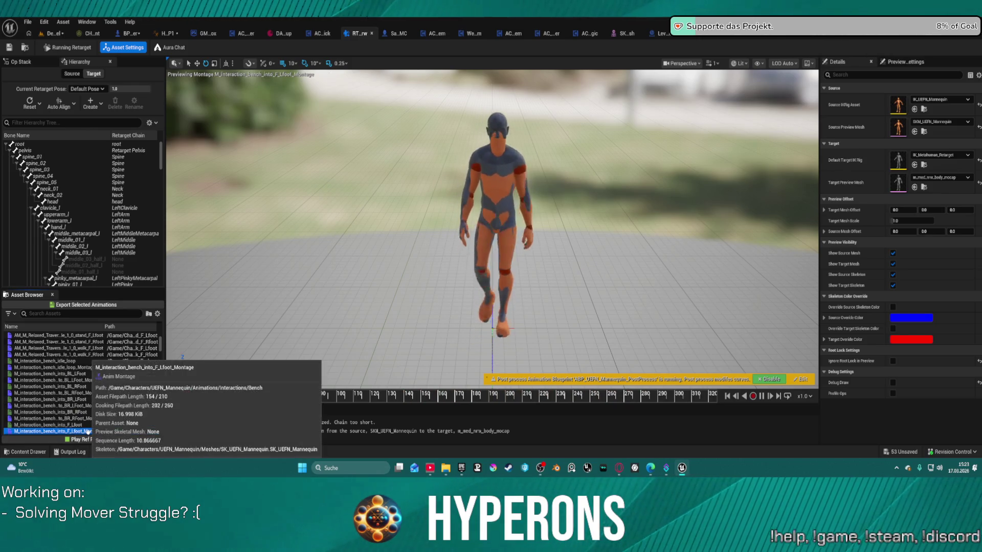
pyautogui.scroll(-10, 118, 276)
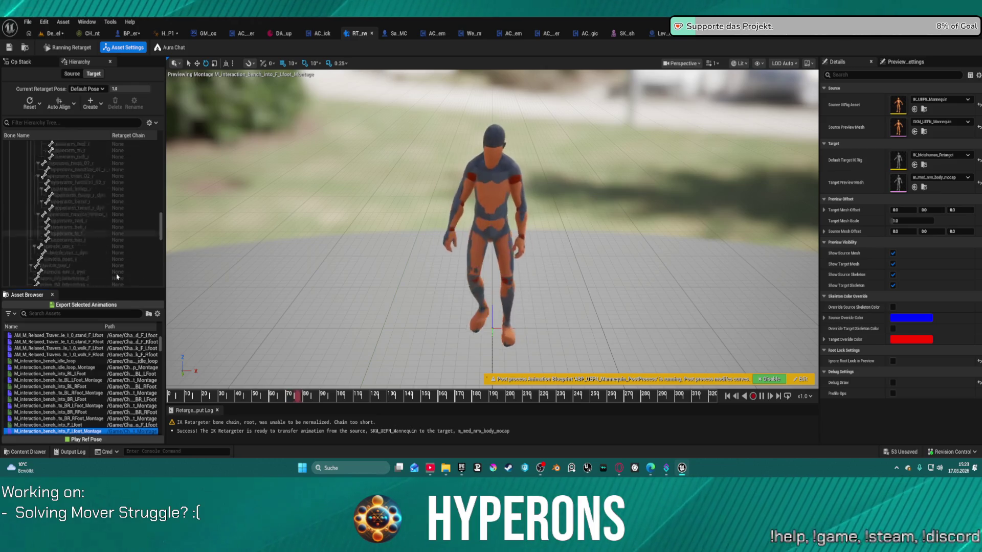
# Review the Op Stack, preview M_interaction_bench_into_BR_LFoot, and close the retargeter editor
pyautogui.click(21, 61)
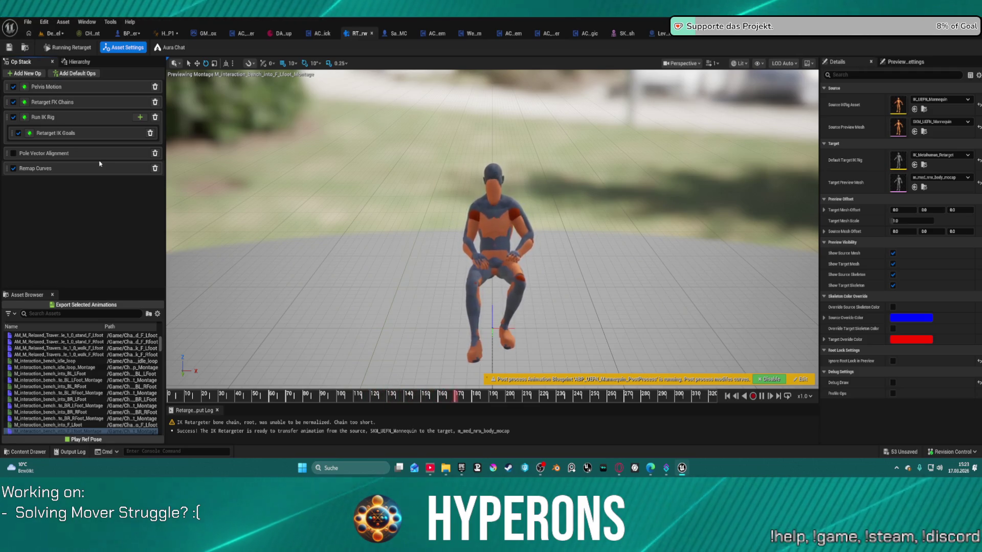
pyautogui.click(61, 399)
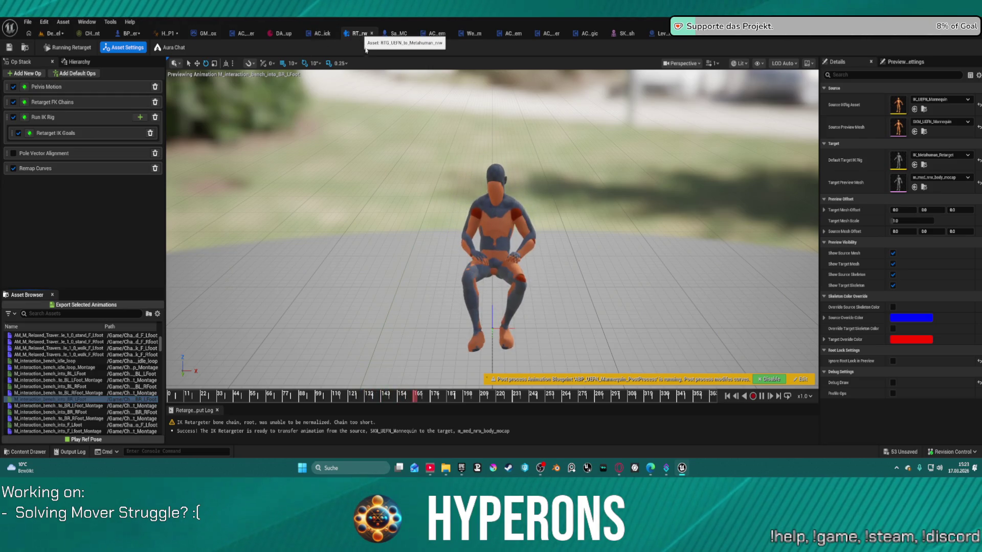
pyautogui.click(372, 33)
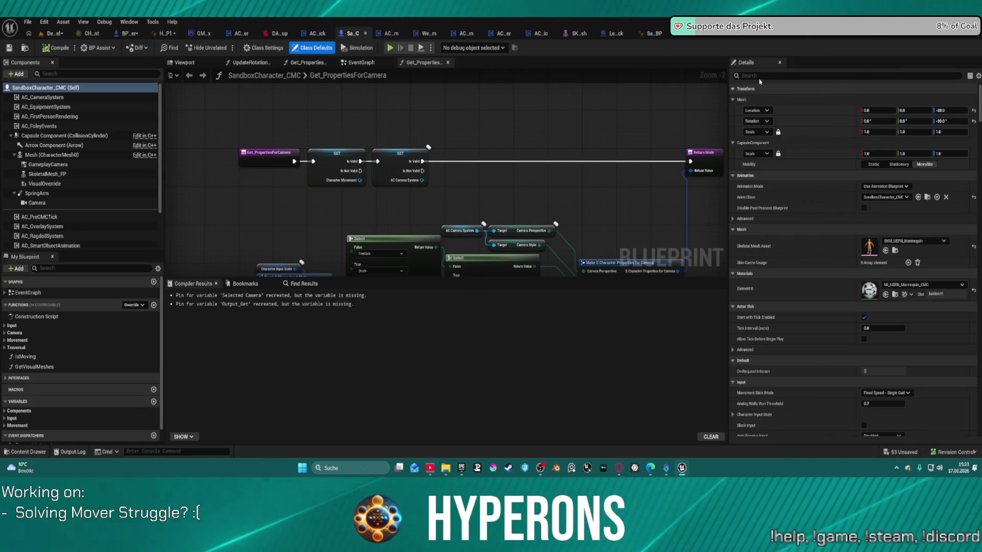
# Assign the RTG_UE5toMeta retargeter to the Retarget Pose From Mesh node, searching for 'meta'
pyautogui.hotkey('ctrl', 'Tab')
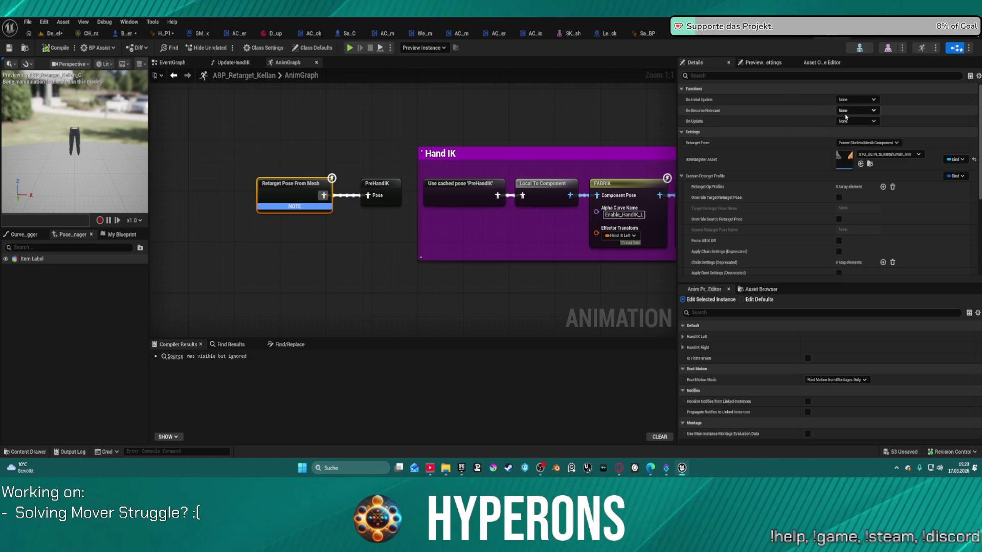
pyautogui.click(884, 159)
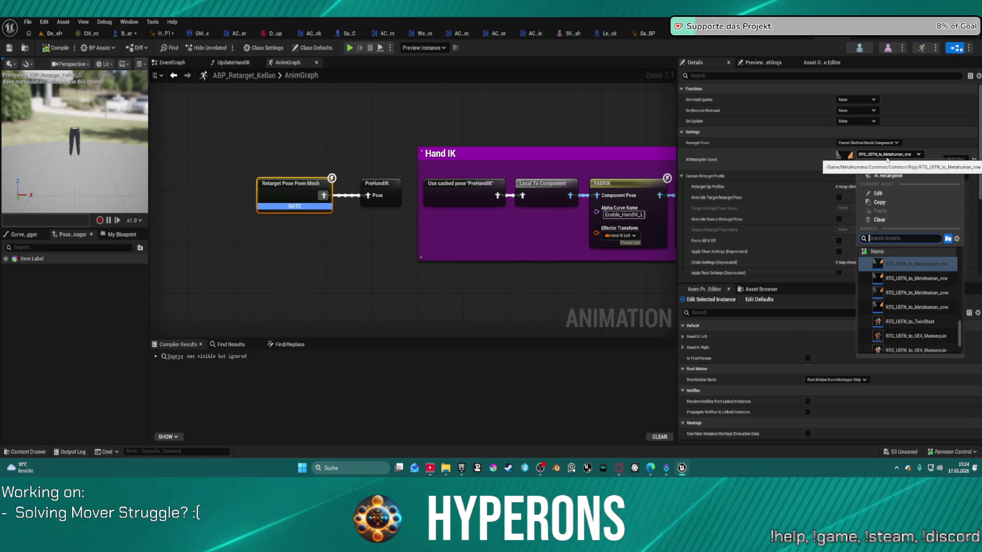
pyautogui.write('meta')
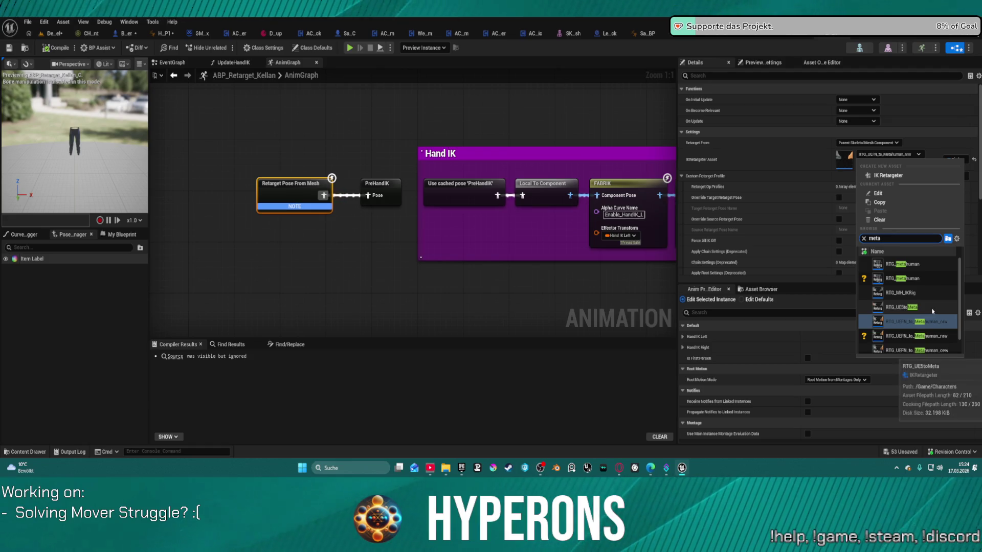
pyautogui.scroll(-1, 934, 312)
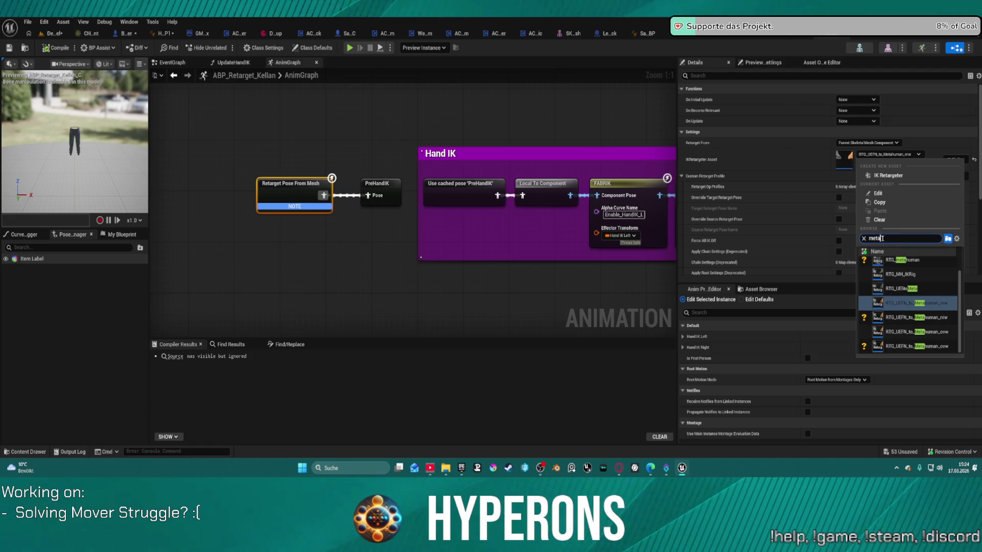
pyautogui.click(928, 289)
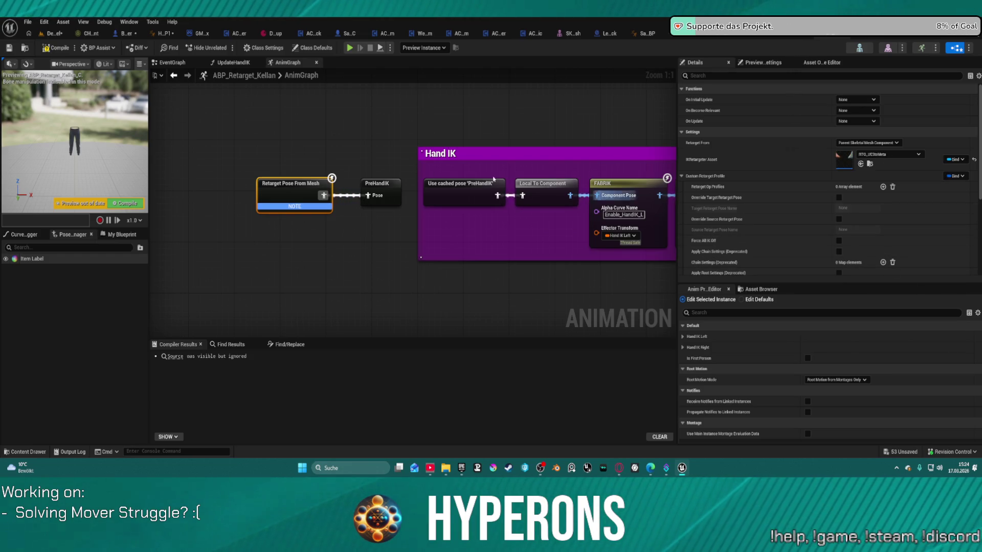
# Preview A_Point_01, A_Talking_01_Montage, Anim_Call_Guards_1_UE5 and Anim_Call_Someone_2_UE5 in the UE-to-Meta retargeter
pyautogui.doubleClick(851, 167)
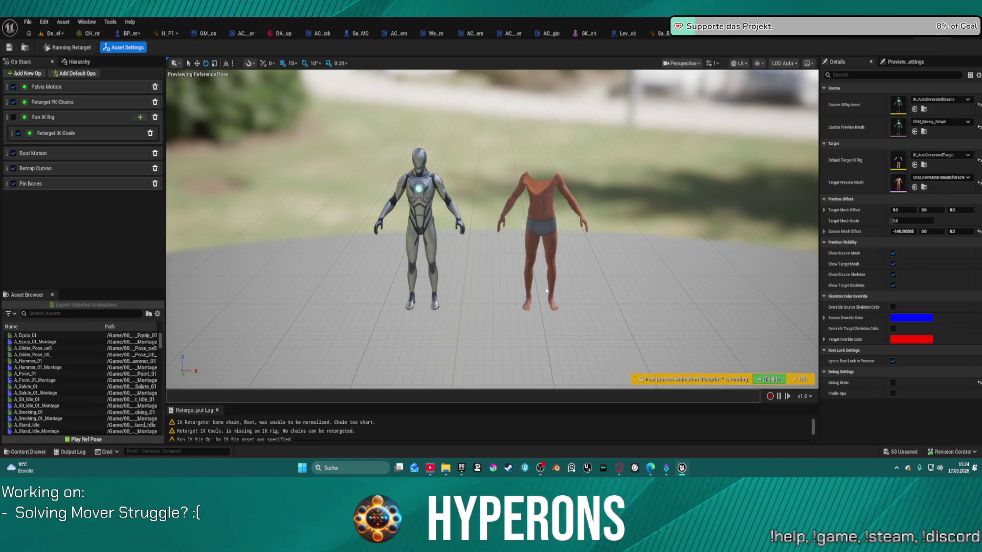
pyautogui.click(31, 373)
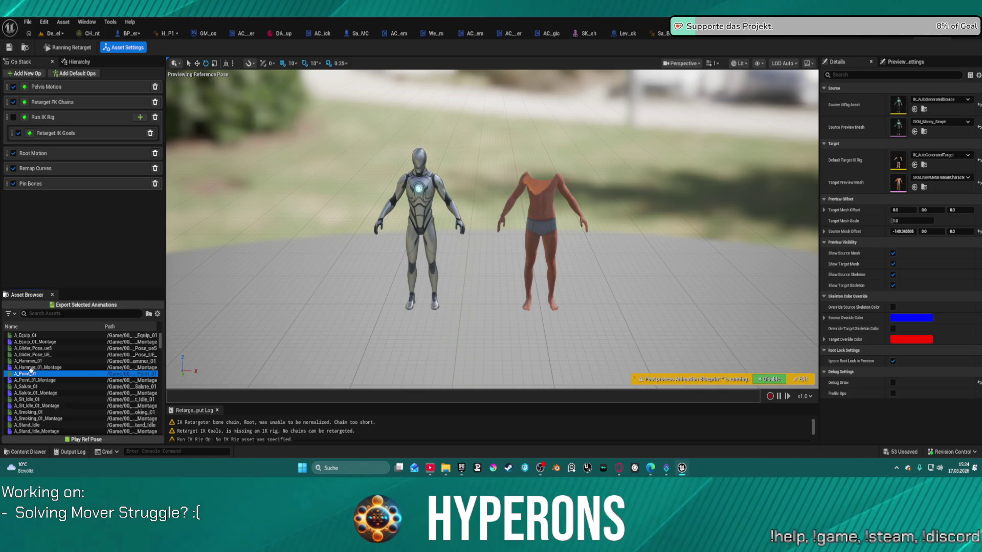
pyautogui.scroll(-5, 38, 384)
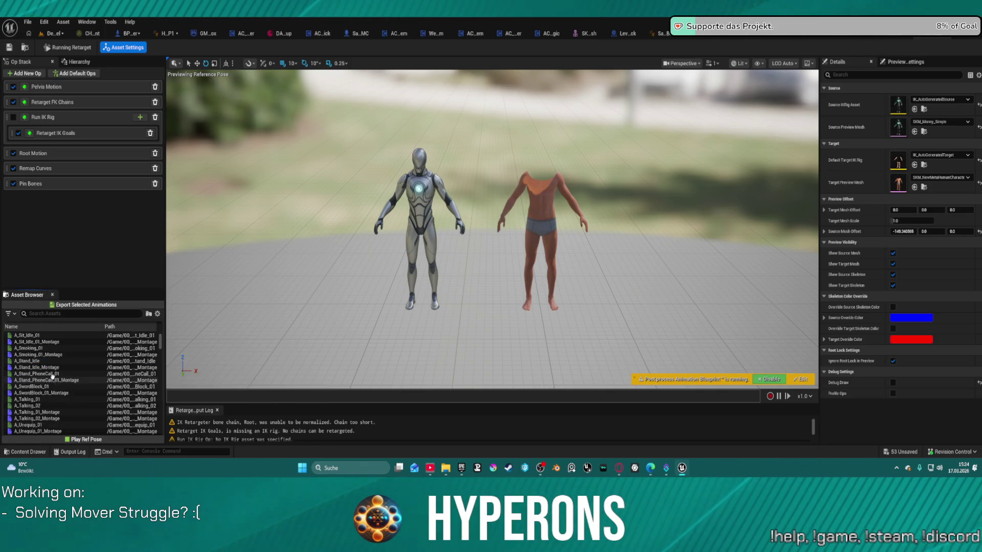
pyautogui.click(33, 412)
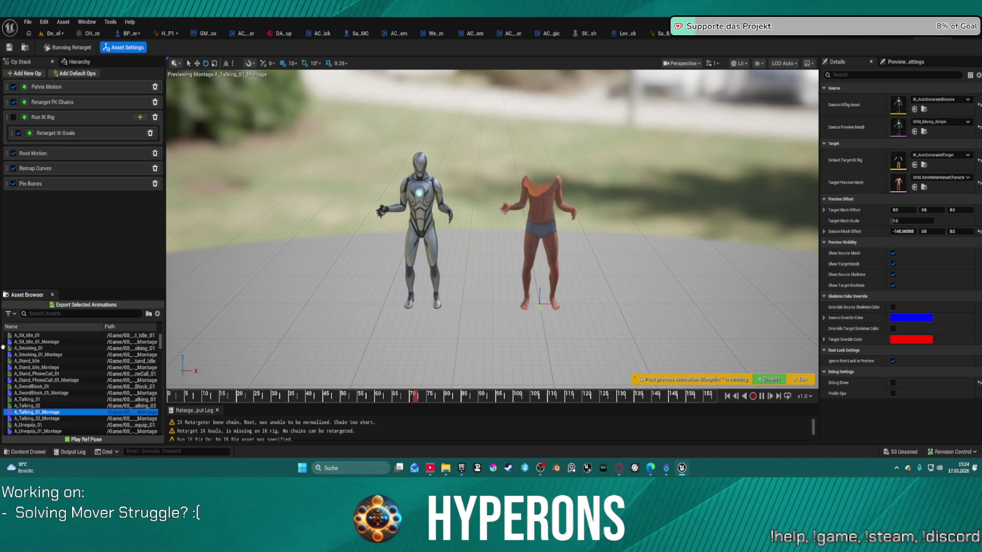
pyautogui.scroll(-3, 65, 382)
pyautogui.scroll(-2, 65, 381)
pyautogui.click(59, 412)
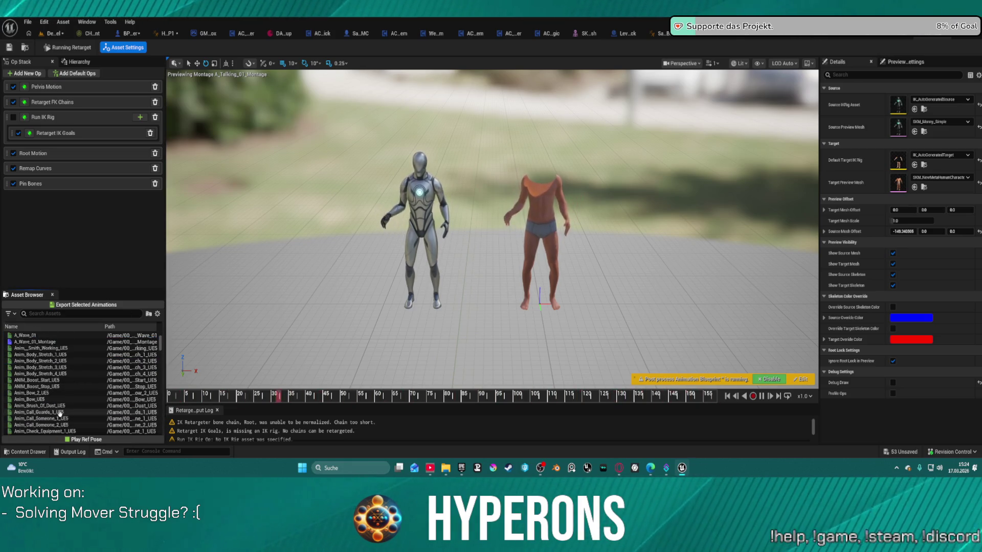
pyautogui.click(45, 425)
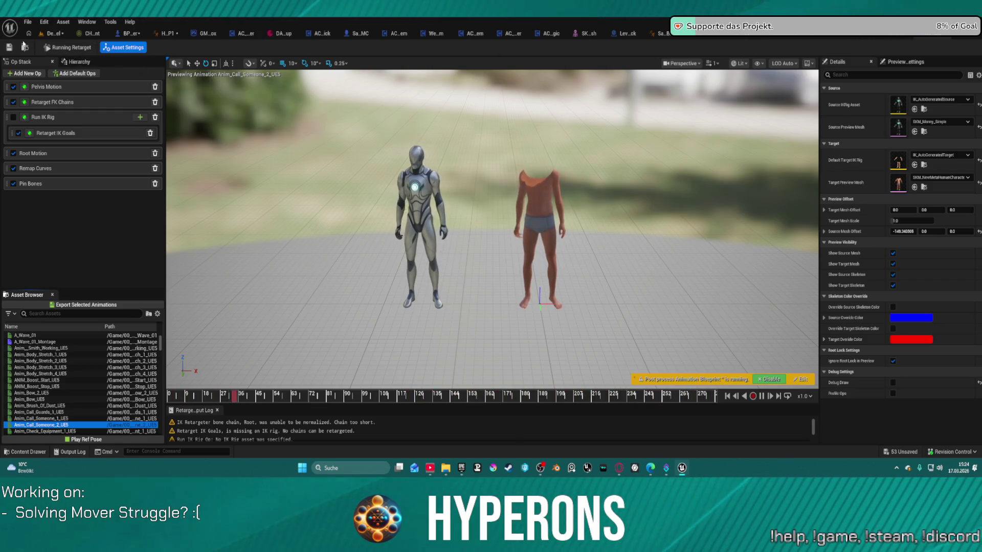
# Duplicate the retargeter in the Characters folder and name the copy RTG_UEFNtoMeta1
pyautogui.hotkey('ctrl', 'space')
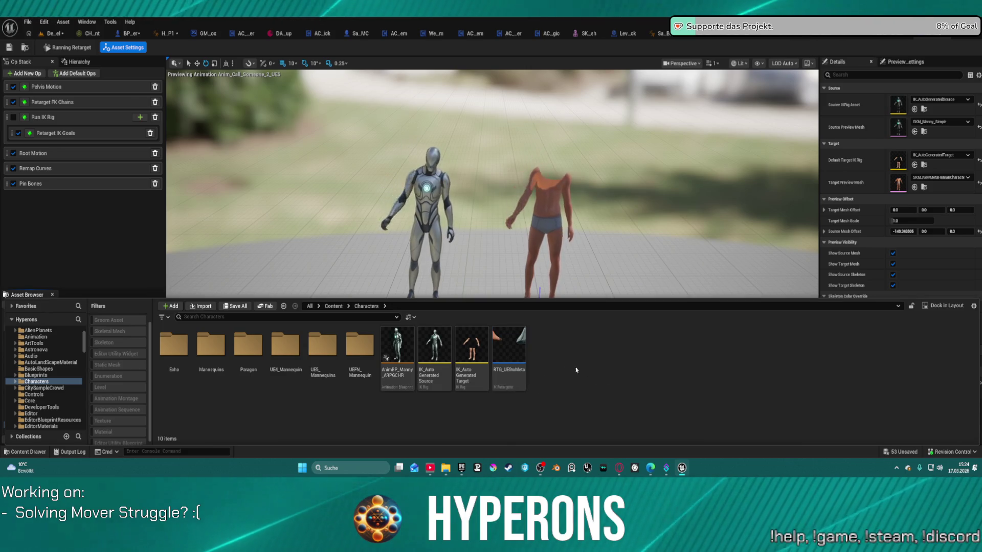
pyautogui.rightClick(519, 358)
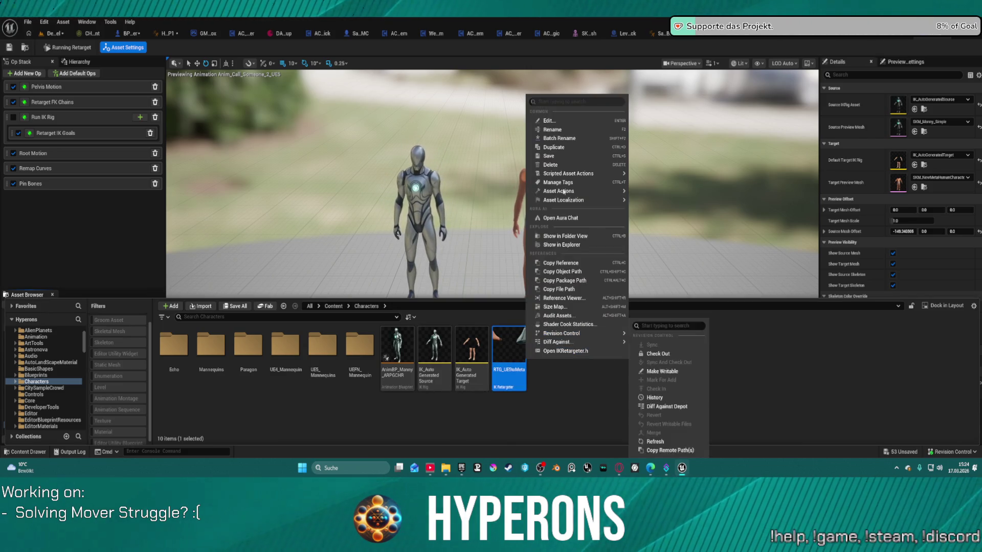
pyautogui.click(561, 147)
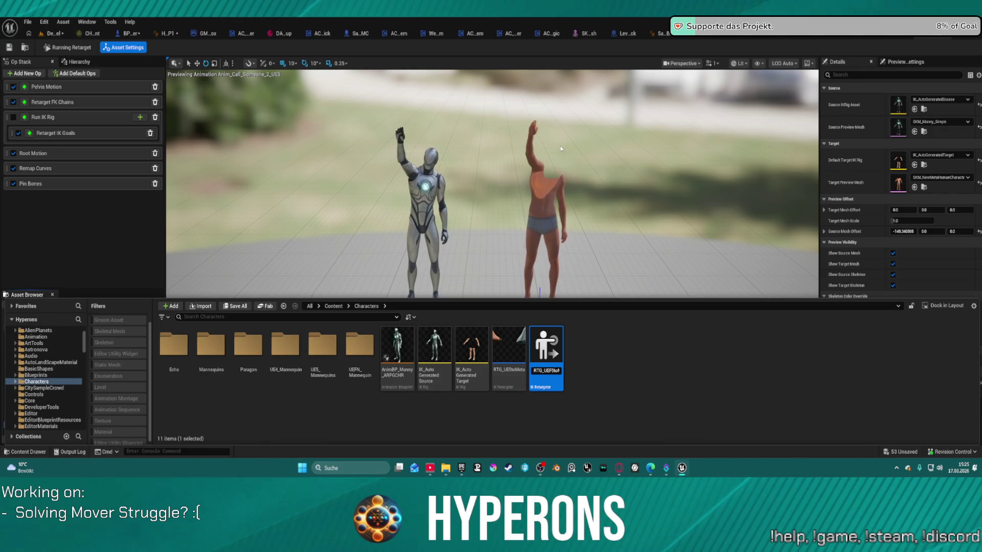
pyautogui.press('Delete')
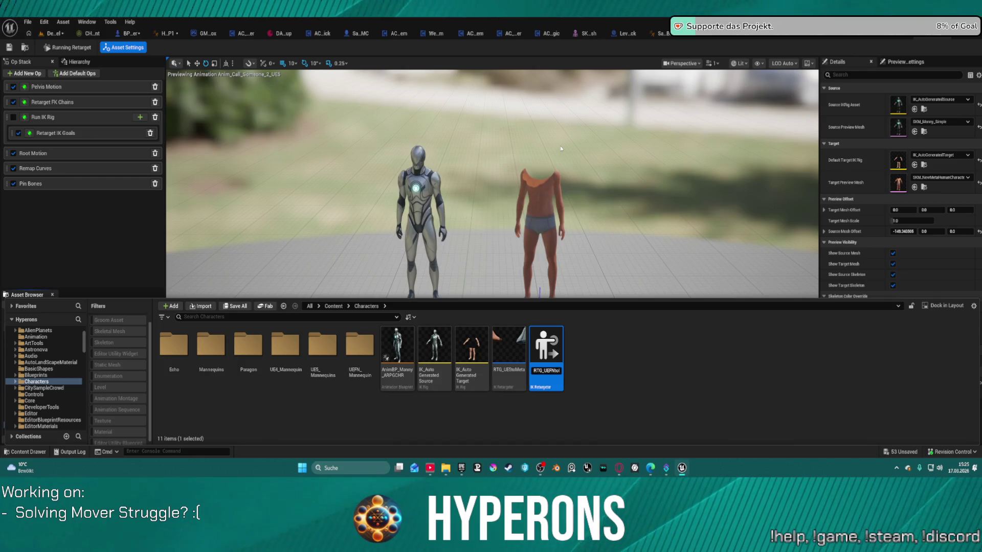
pyautogui.press('Return')
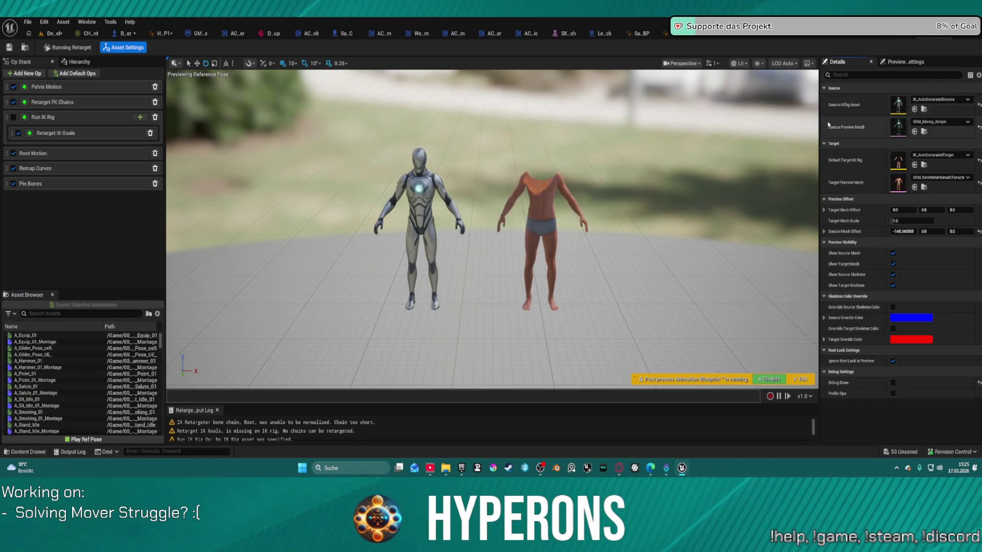
pyautogui.hotkey('ctrl', 'space')
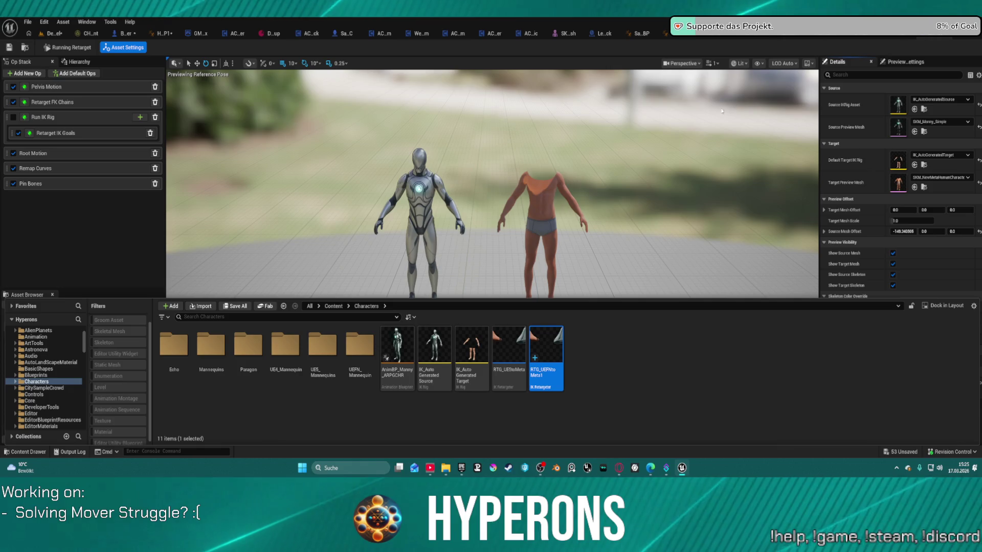
pyautogui.hotkey('ctrl', 'space')
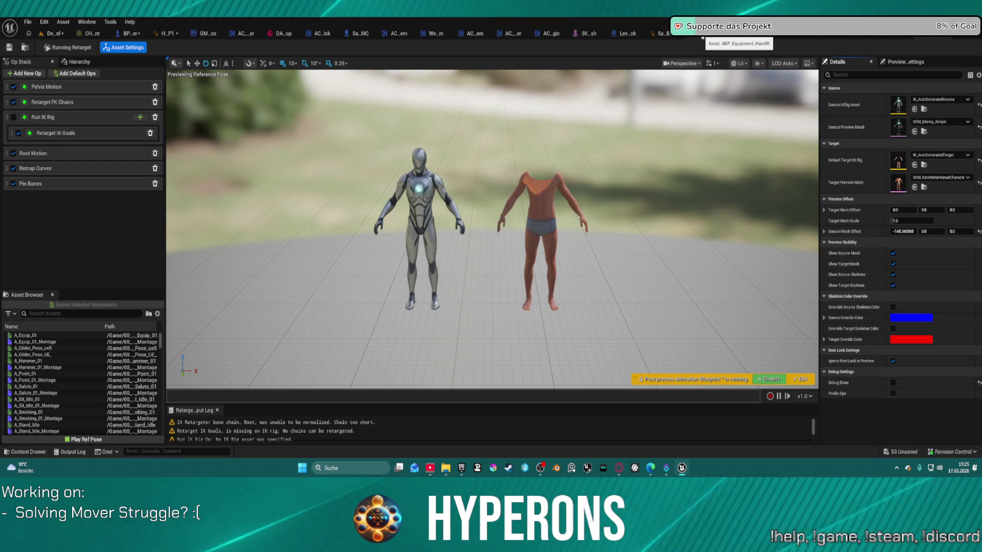
pyautogui.click(164, 33)
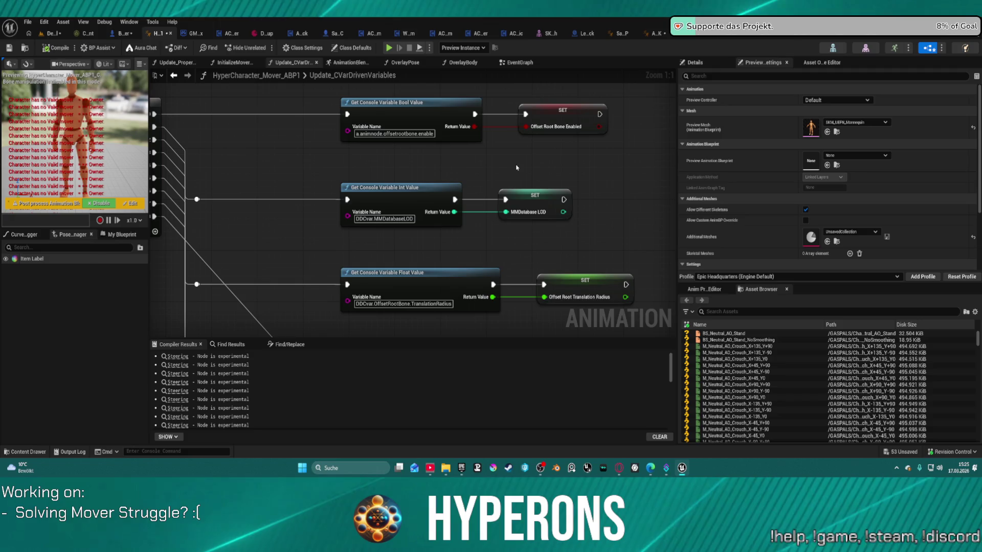
# View HyperCharacter_Mover_ABP1's Update_CVarDrivenVariables entry, then the DefaultLevel editor and GM_Sandbox blueprint
pyautogui.moveTo(398, 164)
pyautogui.mouseDown()
pyautogui.moveTo(340, 158)
pyautogui.moveTo(625, 169)
pyautogui.moveTo(597, 197)
pyautogui.moveTo(562, 209)
pyautogui.mouseUp()
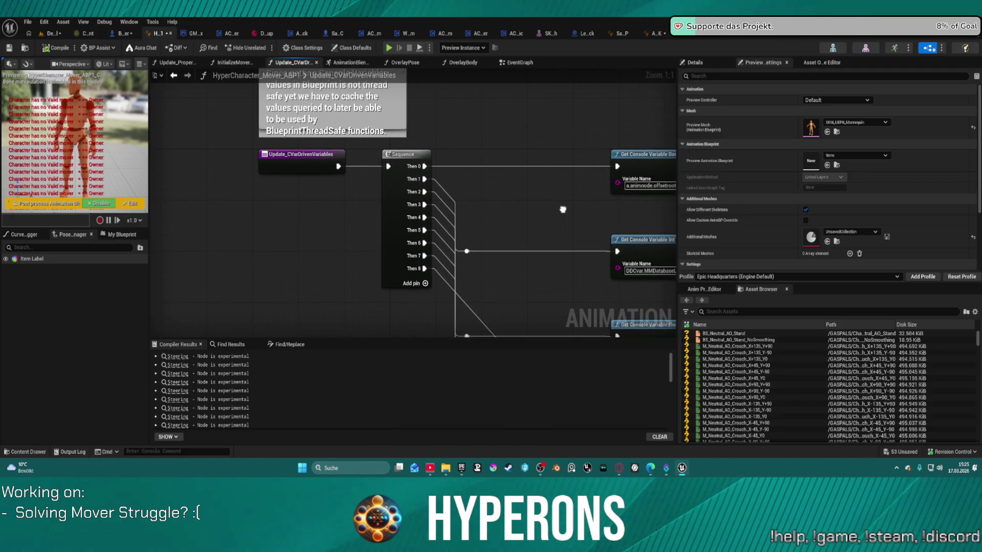
pyautogui.click(46, 35)
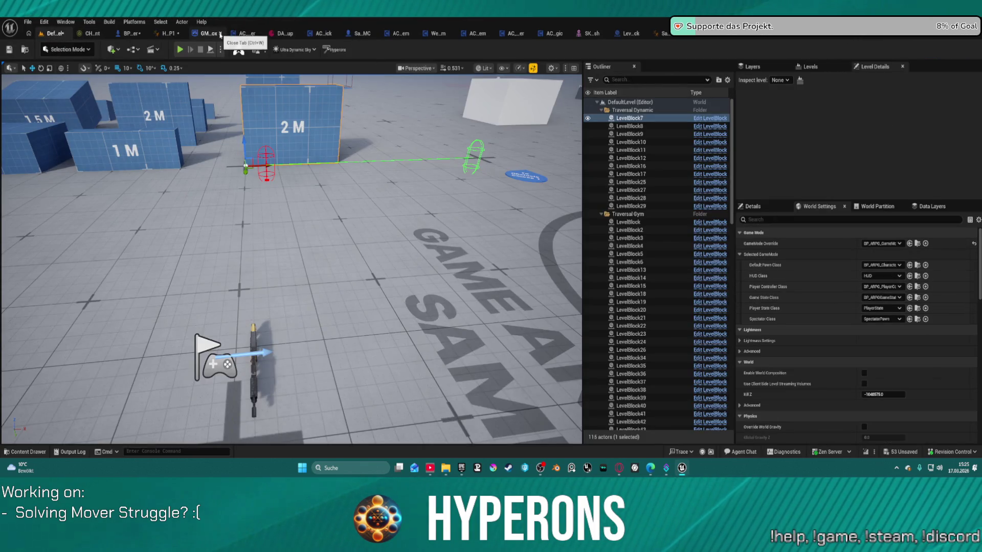
pyautogui.click(208, 35)
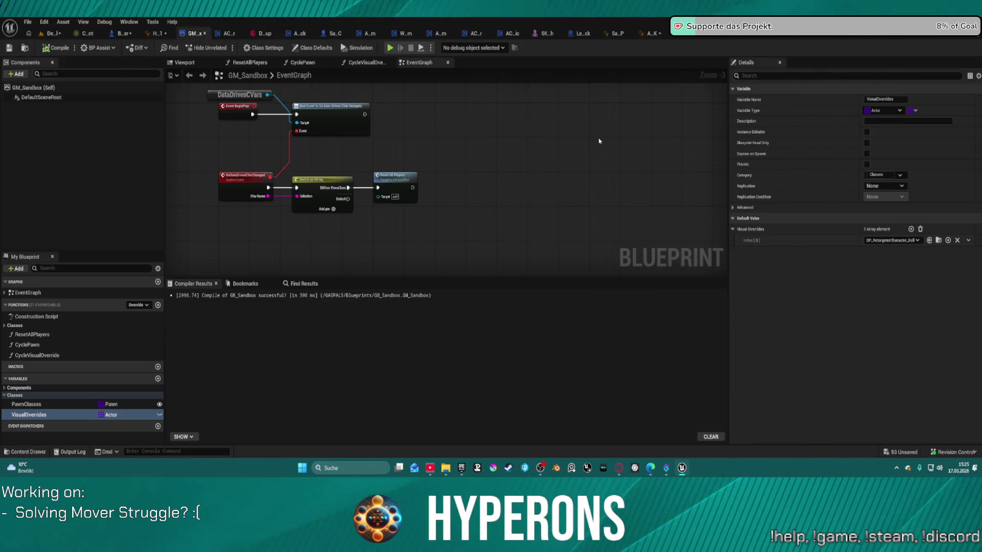
# Reset DefaultLevel's GameMode Override from BP_ARPG_GameMode and set it to GM_Sandbox
pyautogui.click(54, 34)
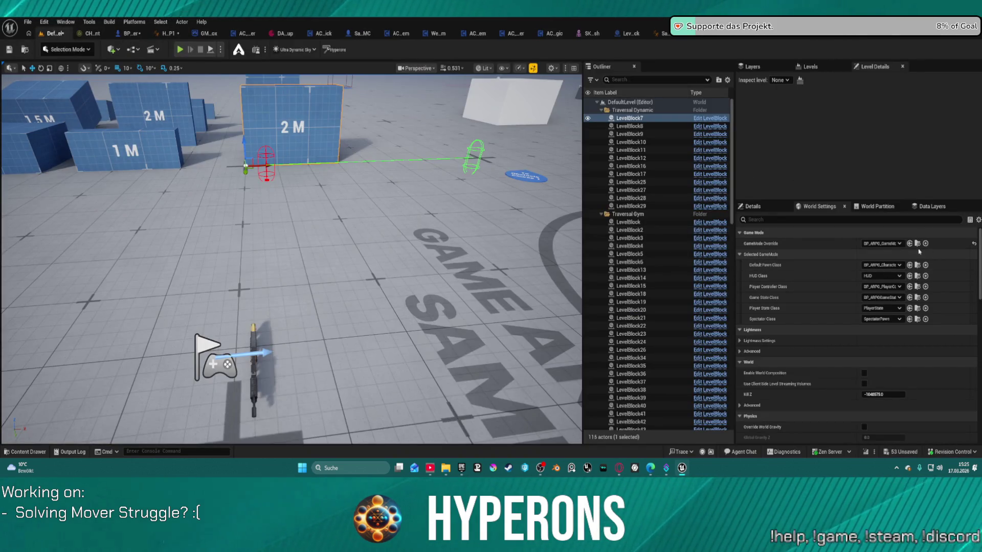
pyautogui.click(974, 244)
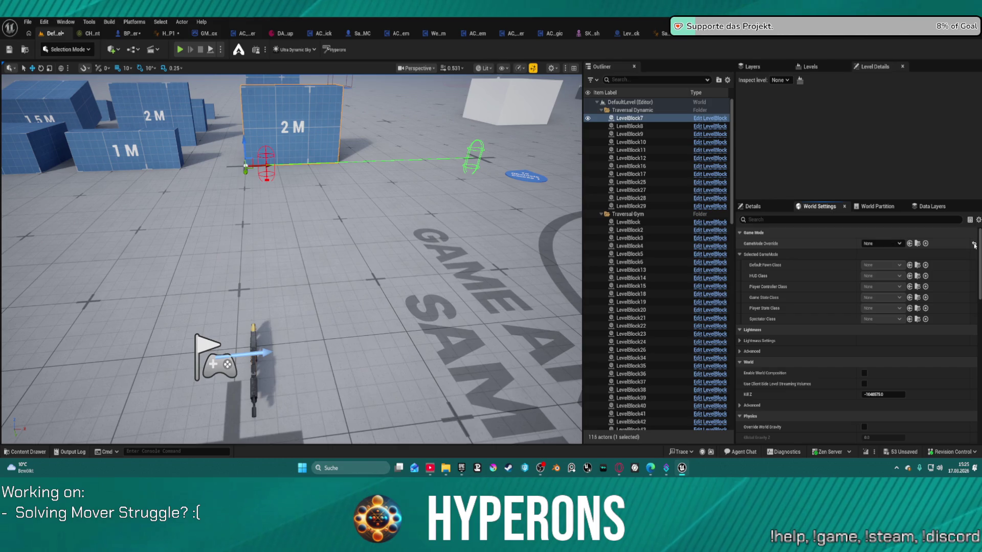
pyautogui.click(909, 243)
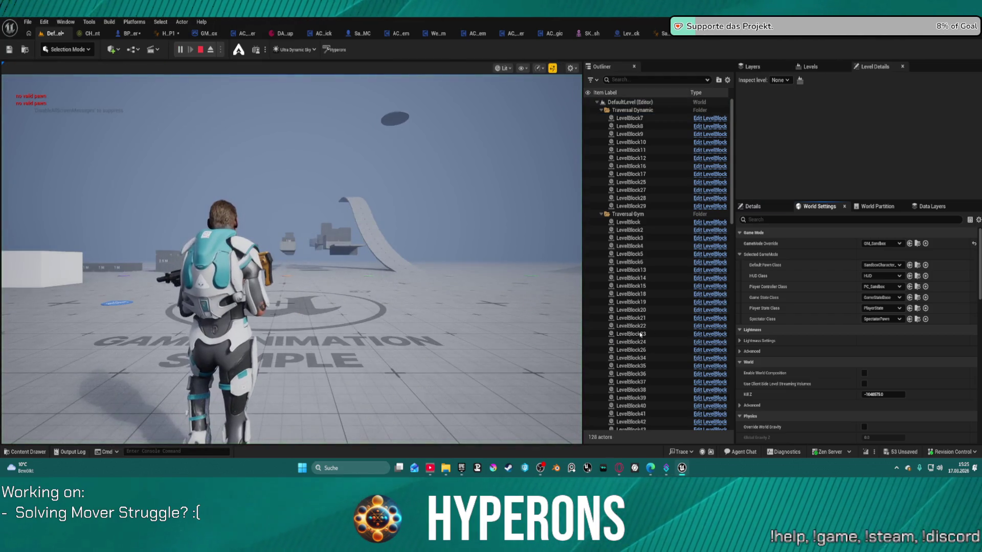
# Run the rifle character around the sandbox floor with W/S, toggling crouch and slide with C
pyautogui.press('w')
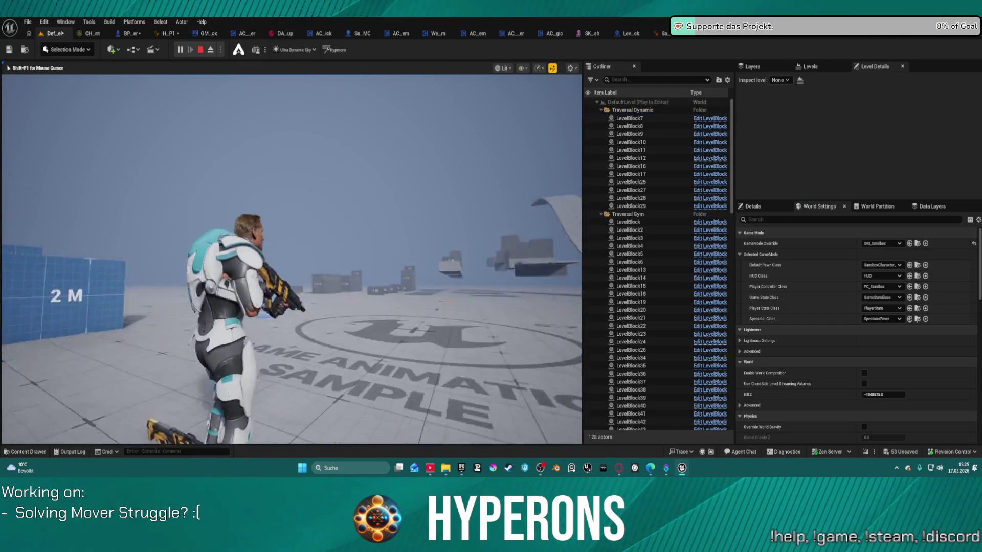
pyautogui.press('w')
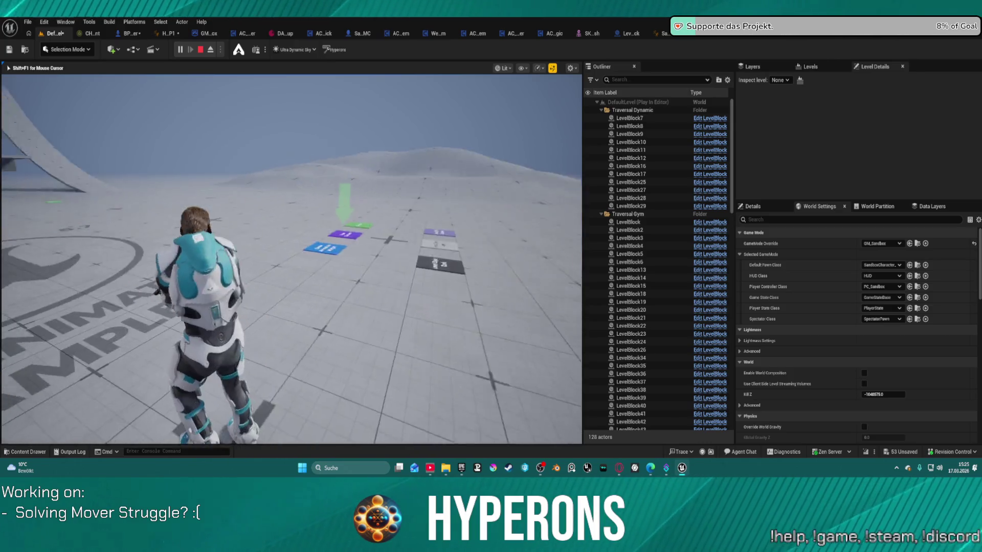
pyautogui.press('s')
pyautogui.press('c')
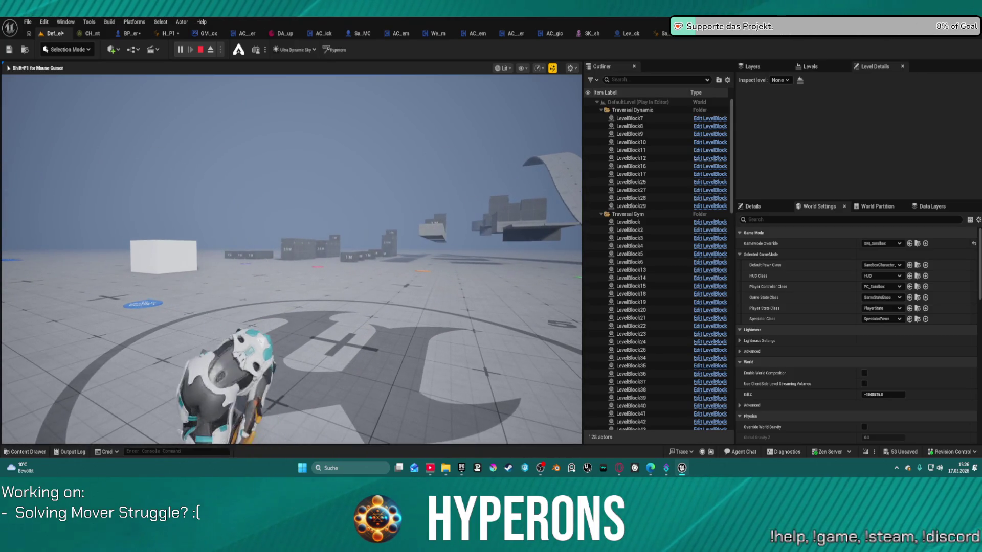
pyautogui.press('c')
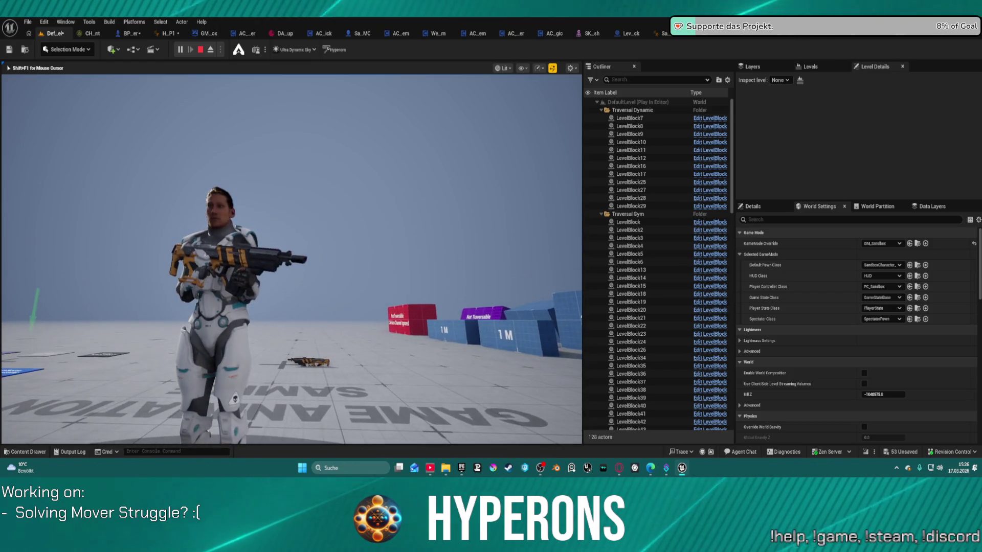
pyautogui.press('w')
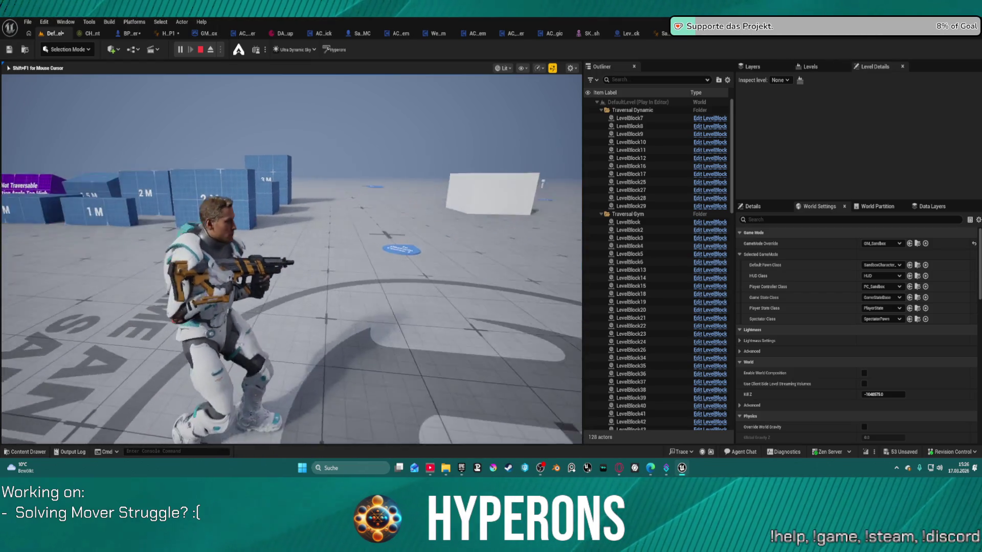
pyautogui.press('c')
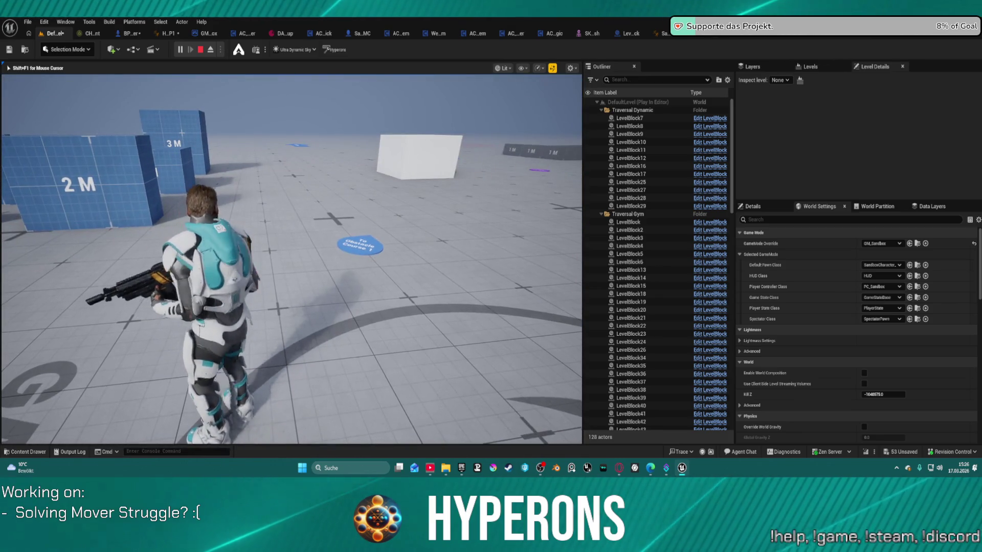
pyautogui.press('c')
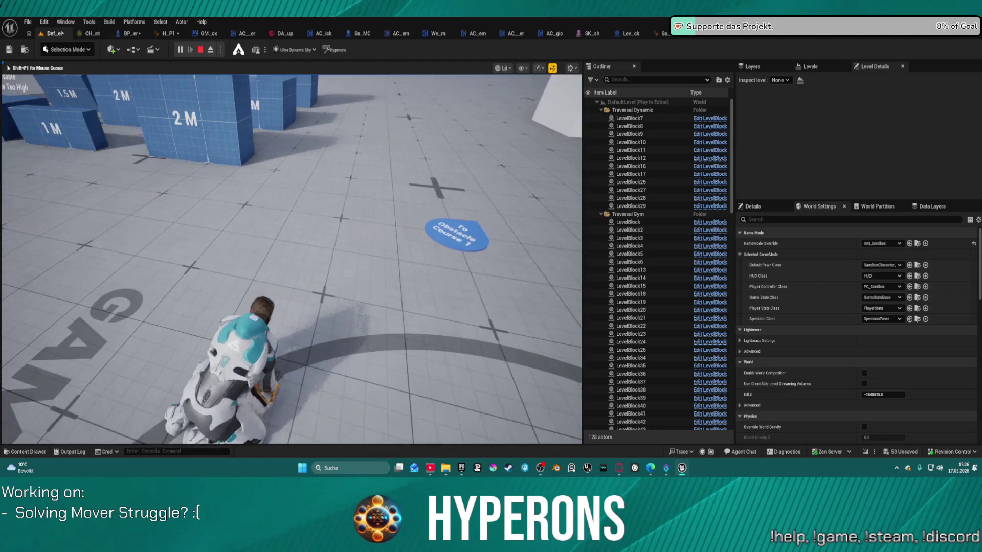
pyautogui.press('w')
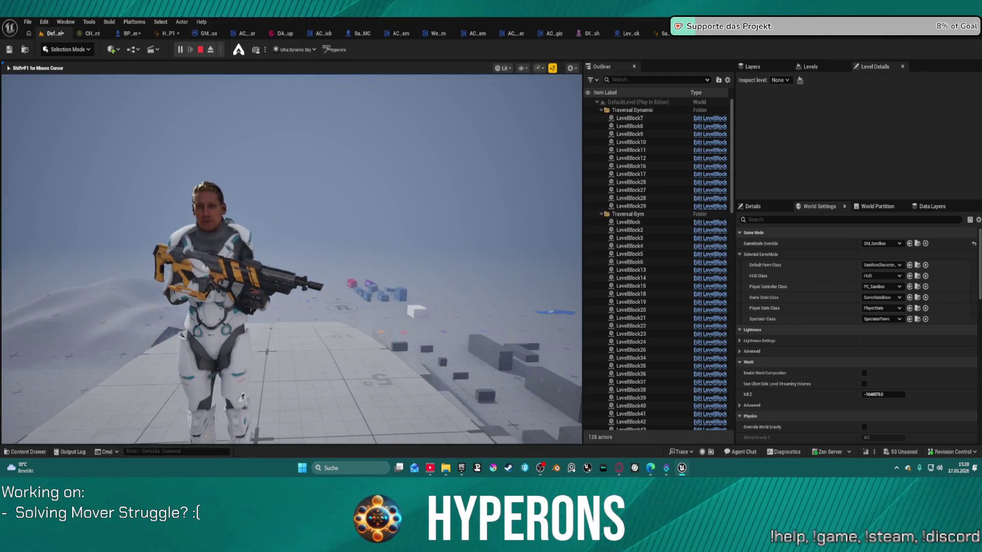
# Stop the play session with Esc to return to the level editor
pyautogui.press('Escape')
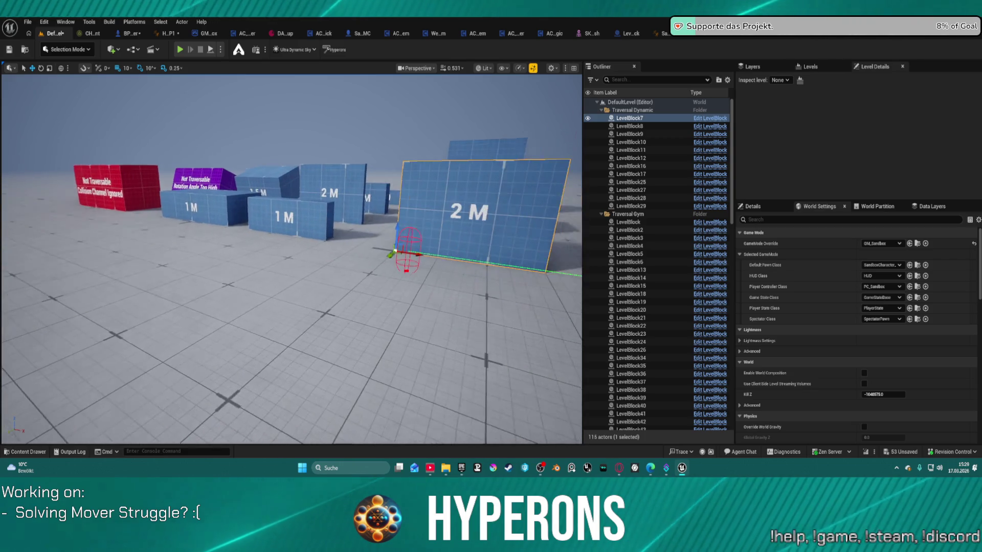
# Frame the character in the level, then open BP_ARPG_Character's Class Settings
pyautogui.press('f')
pyautogui.scroll(-5, 458, 227)
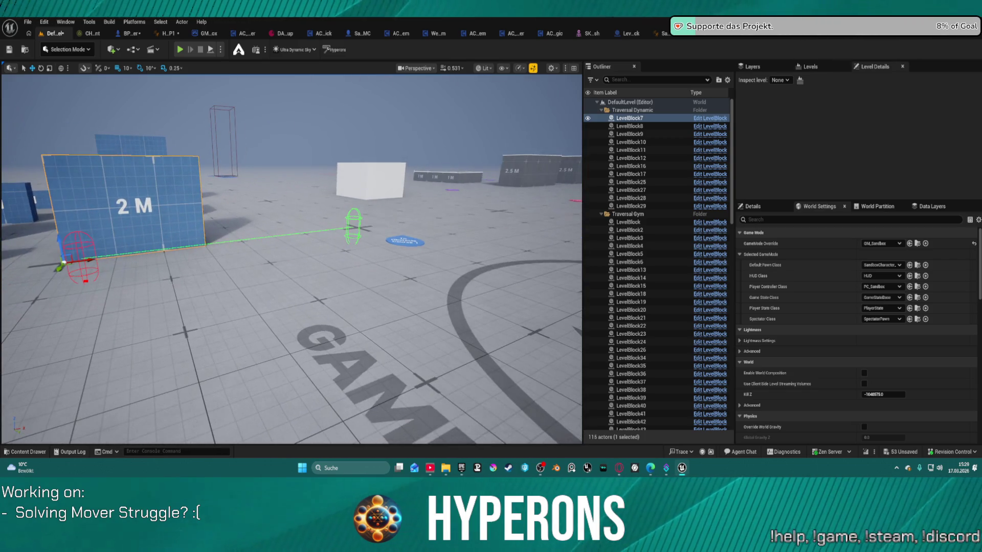
pyautogui.moveTo(409, 226); pyautogui.dragTo(457, 227)
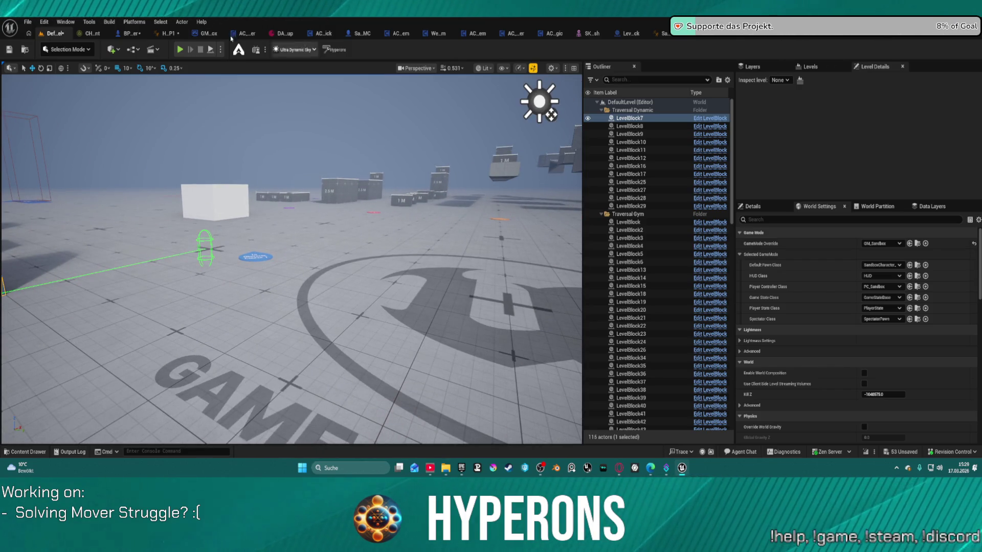
pyautogui.click(129, 35)
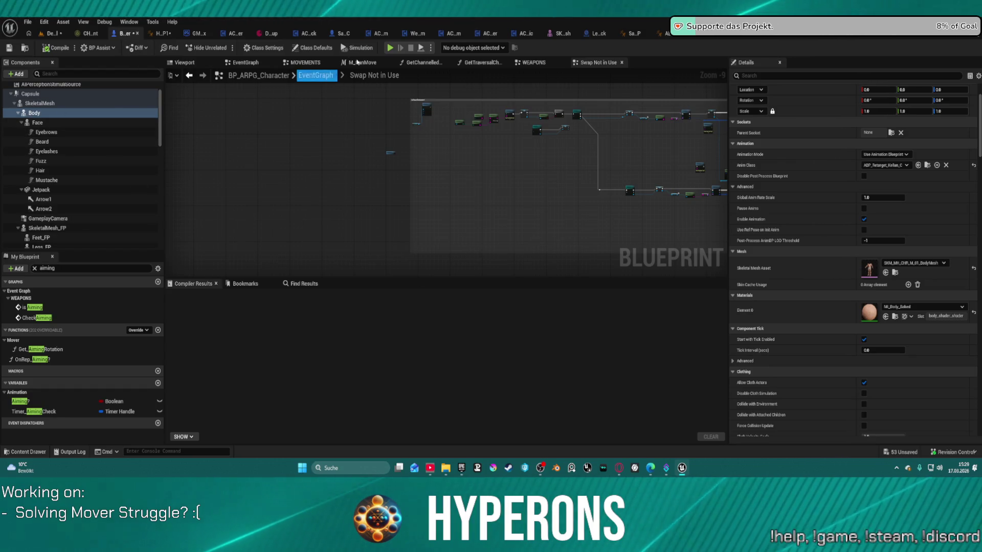
pyautogui.click(267, 49)
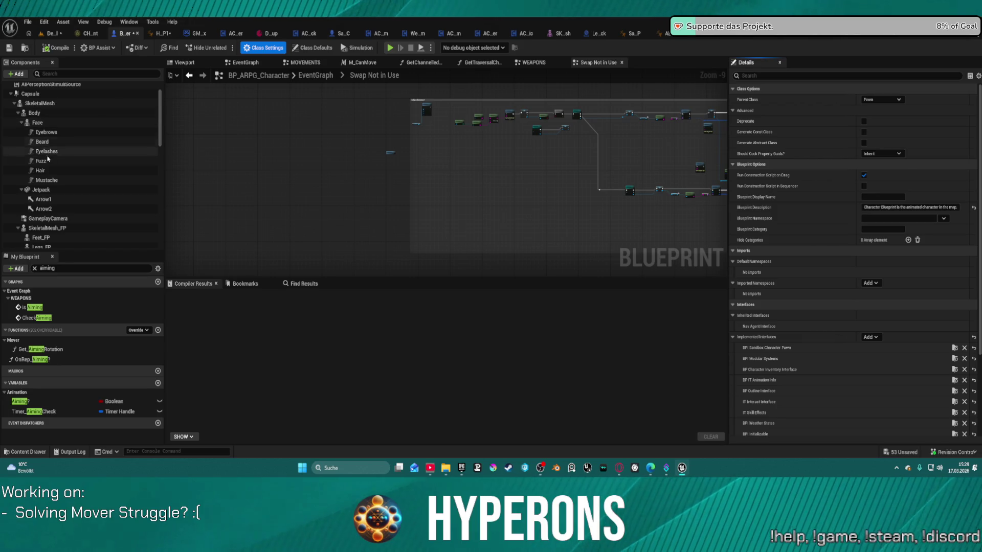
pyautogui.click(21, 190)
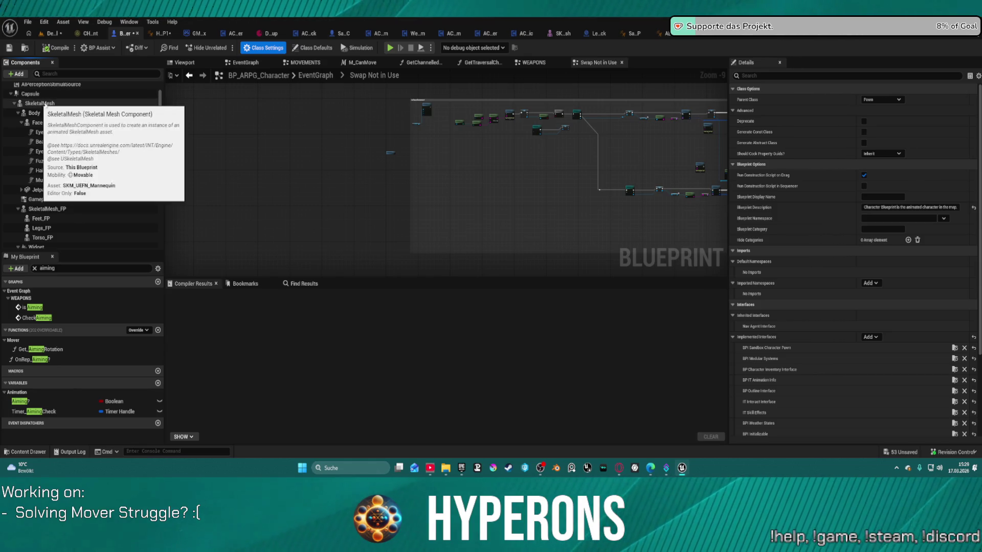
pyautogui.click(13, 104)
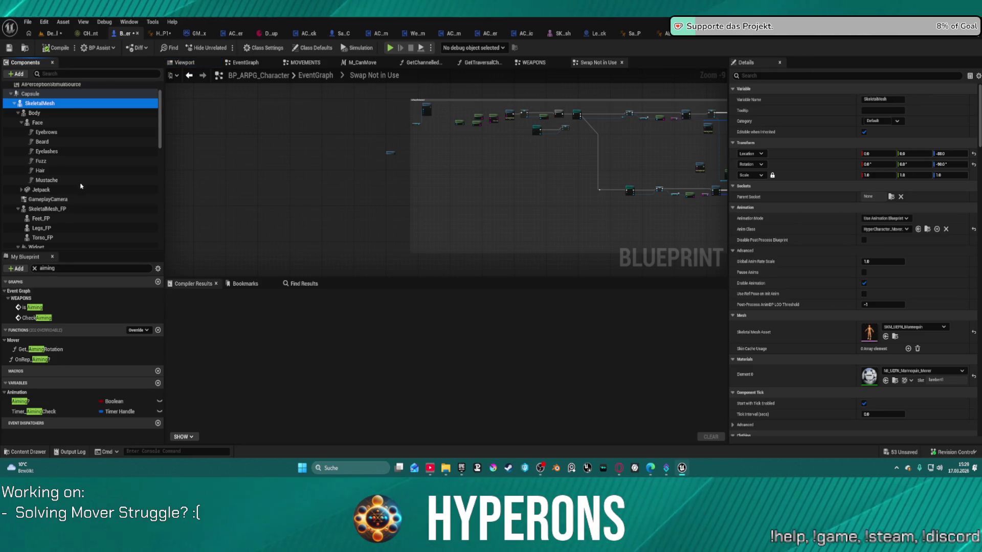
pyautogui.scroll(-2, 51, 210)
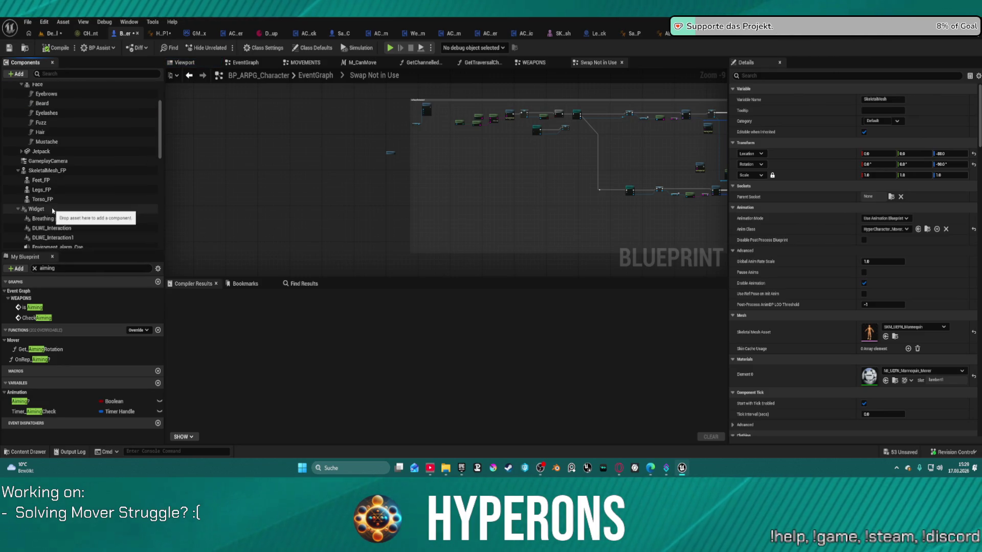
pyautogui.click(53, 209)
pyautogui.scroll(-2, 94, 230)
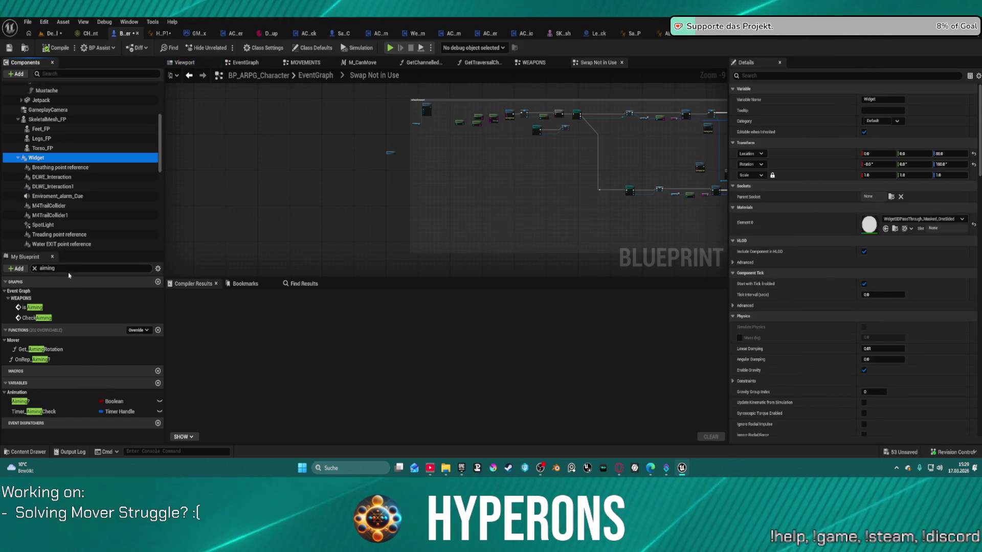
pyautogui.click(18, 158)
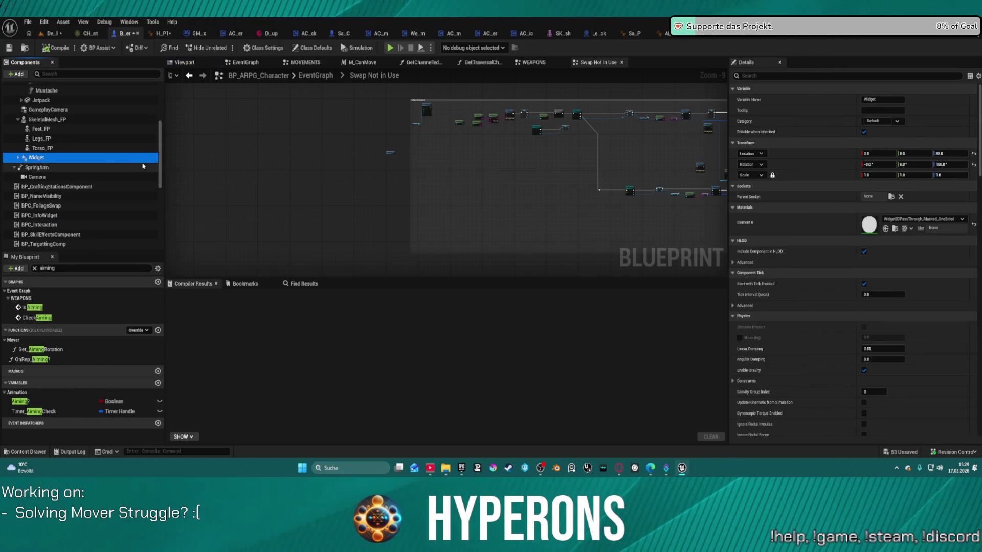
pyautogui.scroll(6, 141, 167)
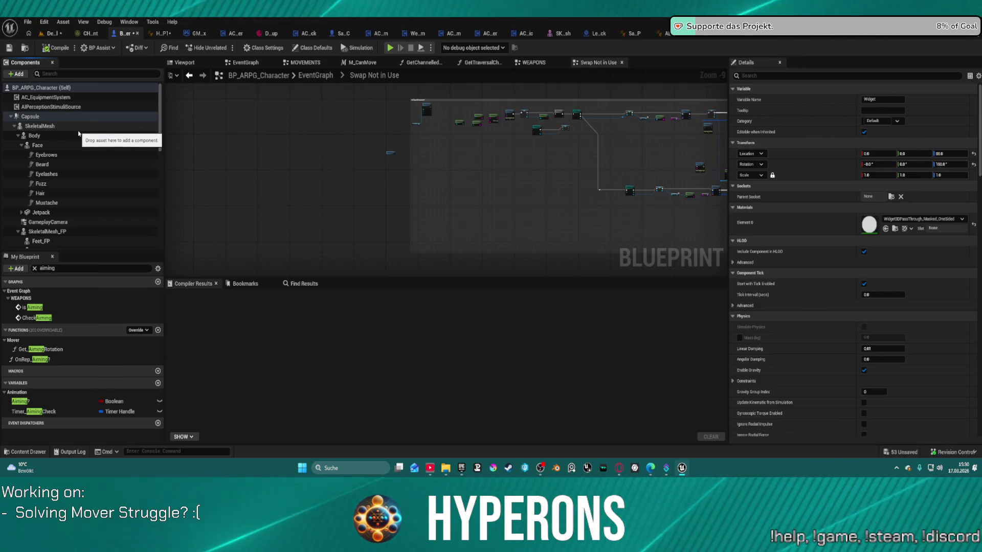
pyautogui.click(81, 138)
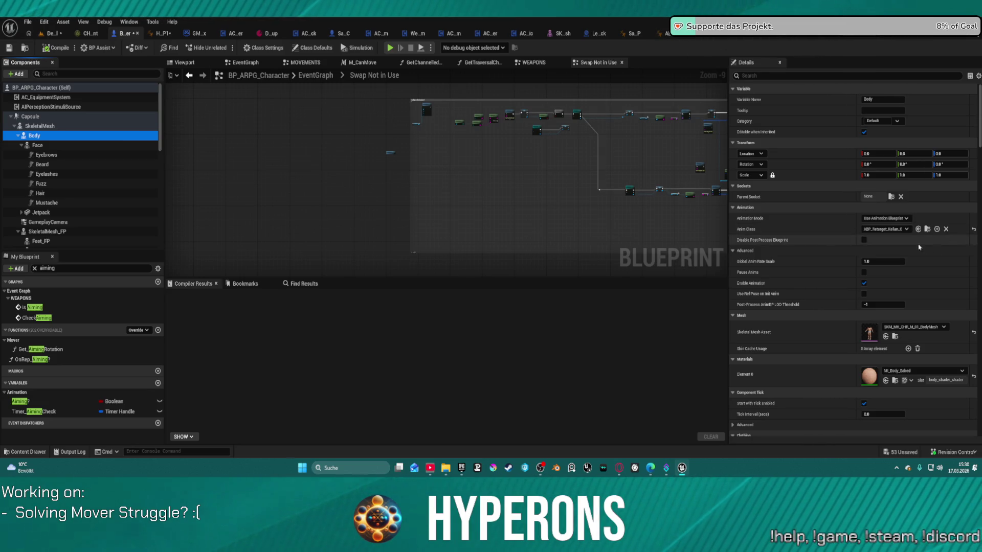
pyautogui.scroll(-1, 941, 255)
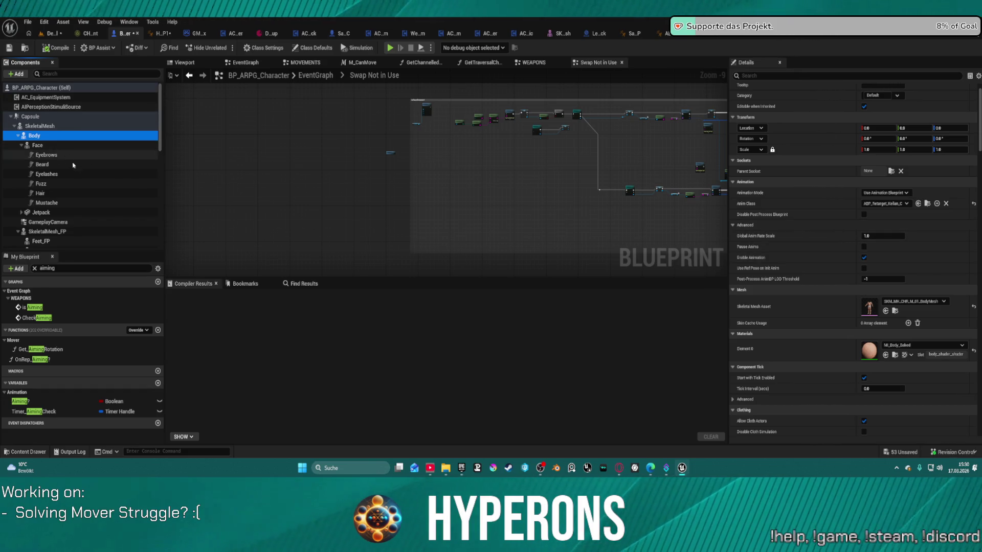
pyautogui.click(60, 127)
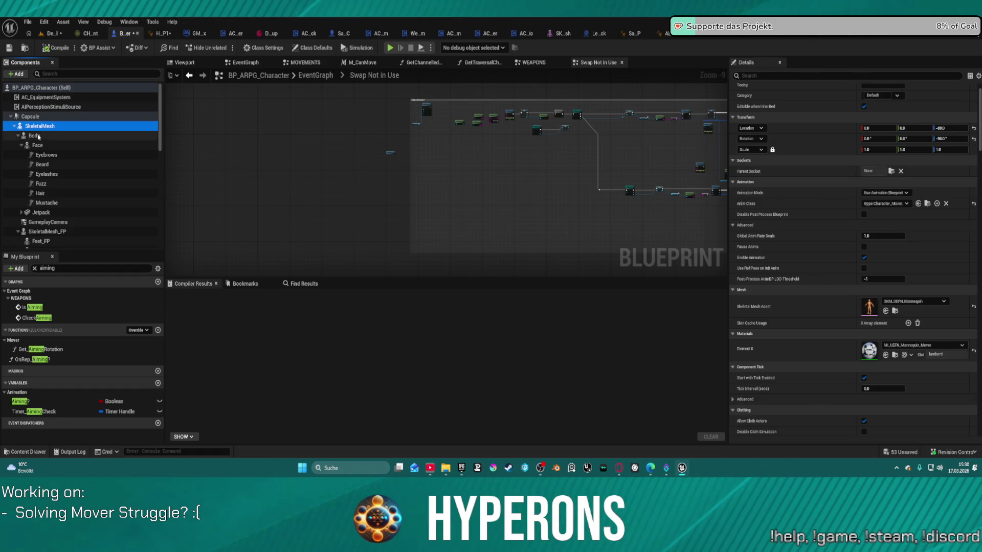
pyautogui.click(35, 136)
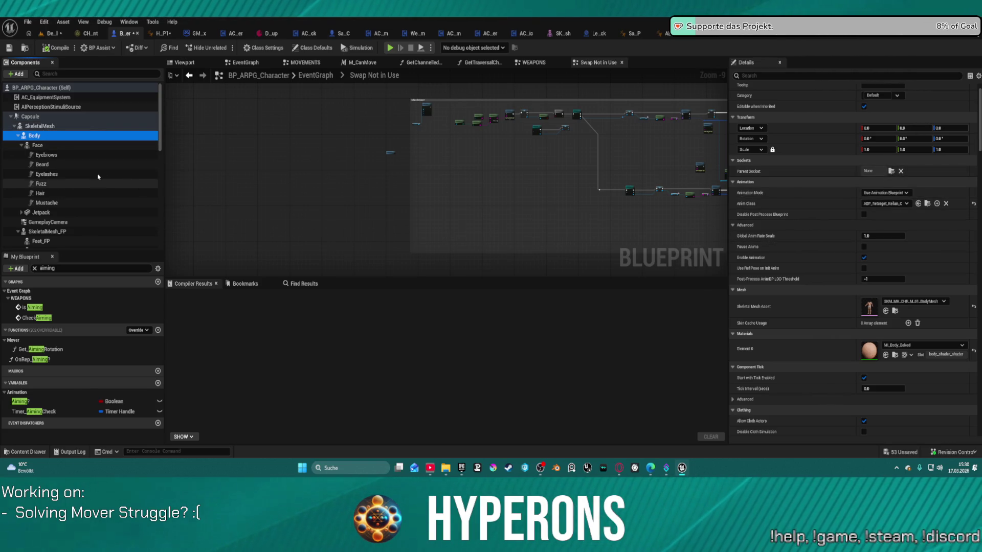
# Run a standalone preview, walk the character forward, then exit it
pyautogui.click(391, 48)
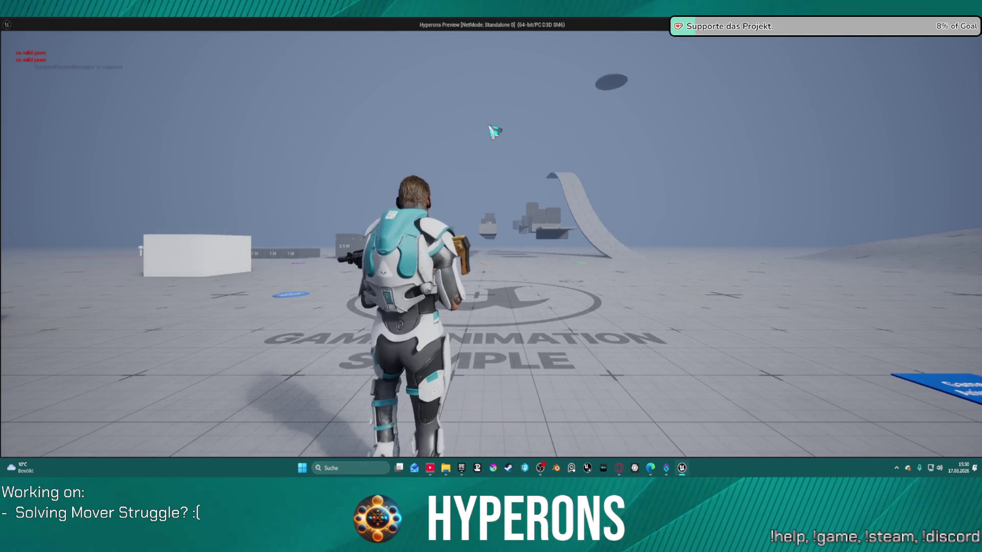
pyautogui.press('w')
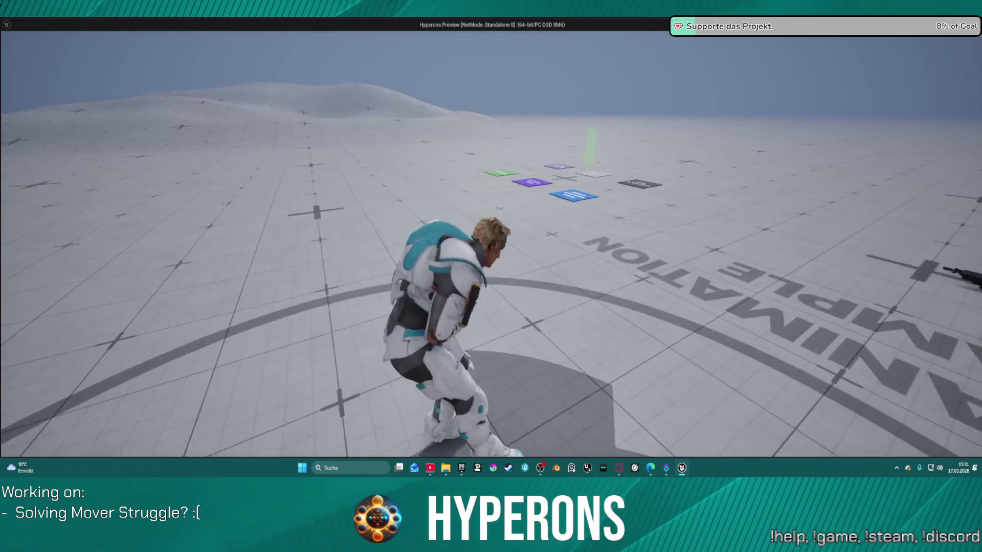
pyautogui.press('Escape')
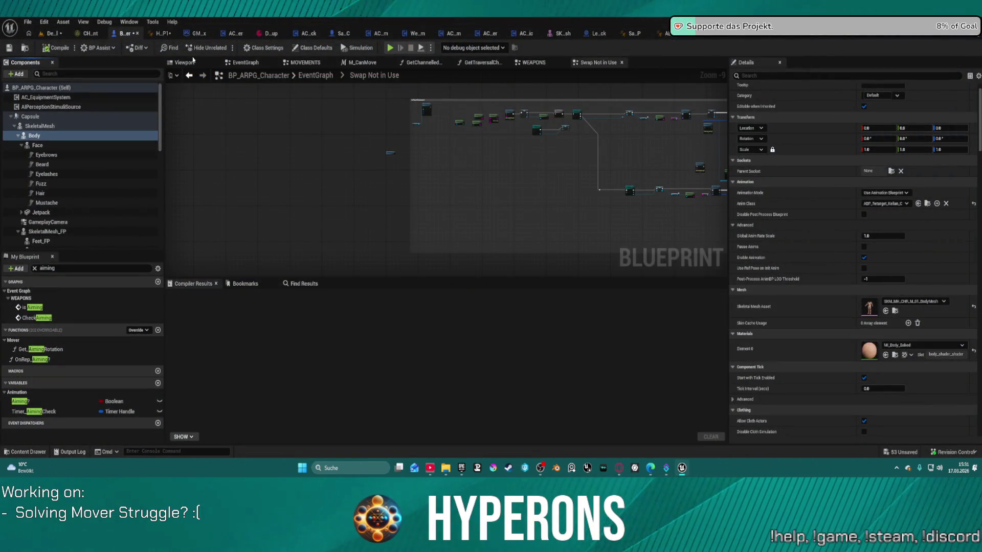
# Set DefaultLevel's GameMode Override to BP_ARPG_GameMode and start Play In Editor
pyautogui.click(47, 35)
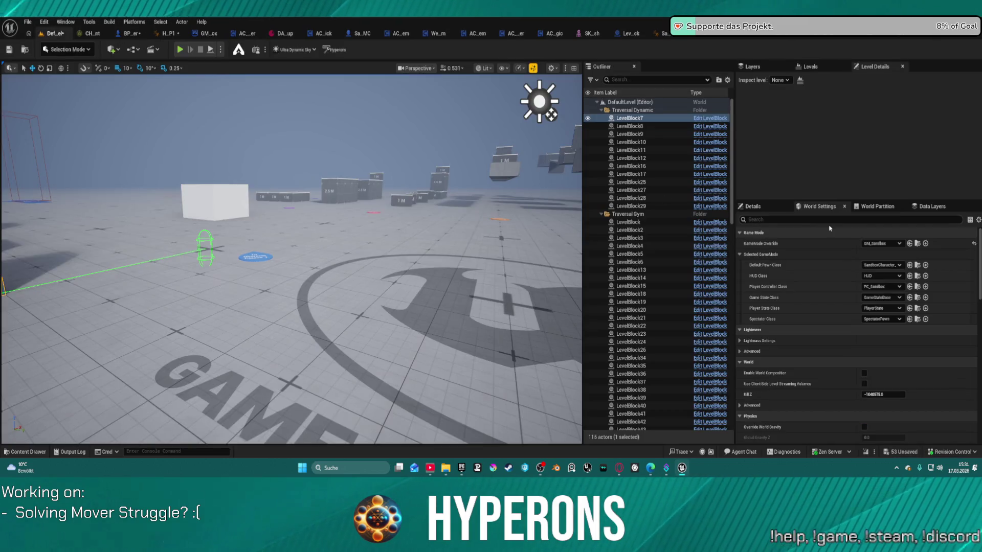
pyautogui.click(880, 243)
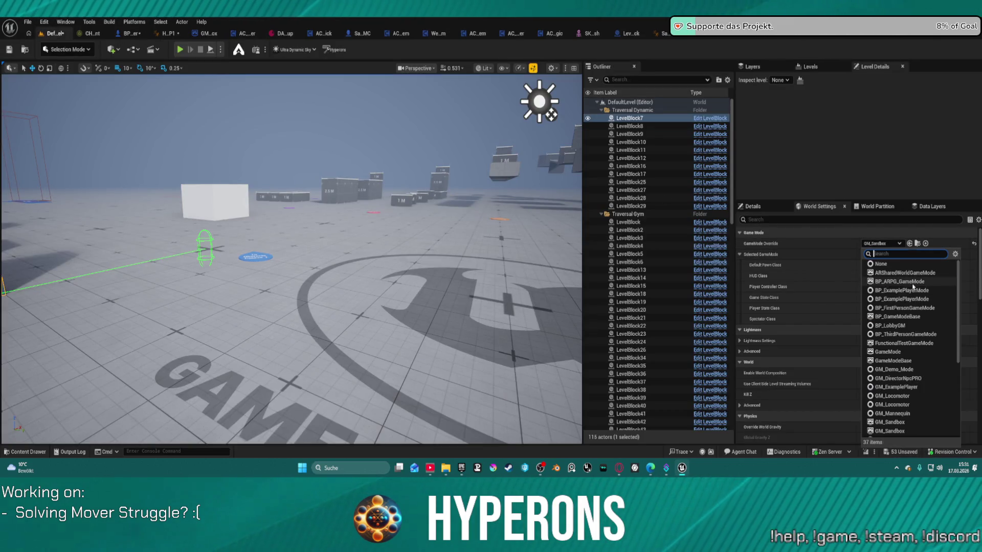
pyautogui.click(913, 282)
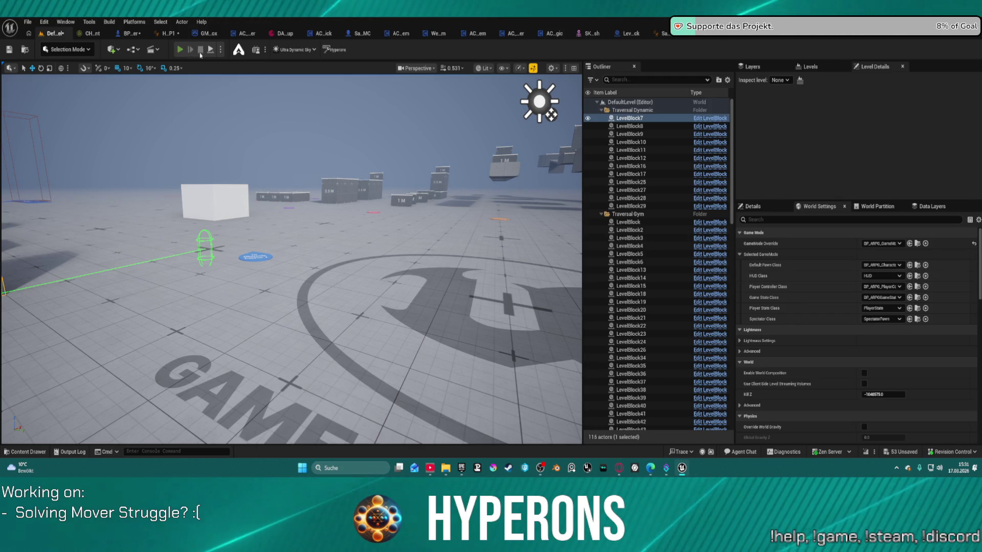
pyautogui.hotkey('alt', 'p')
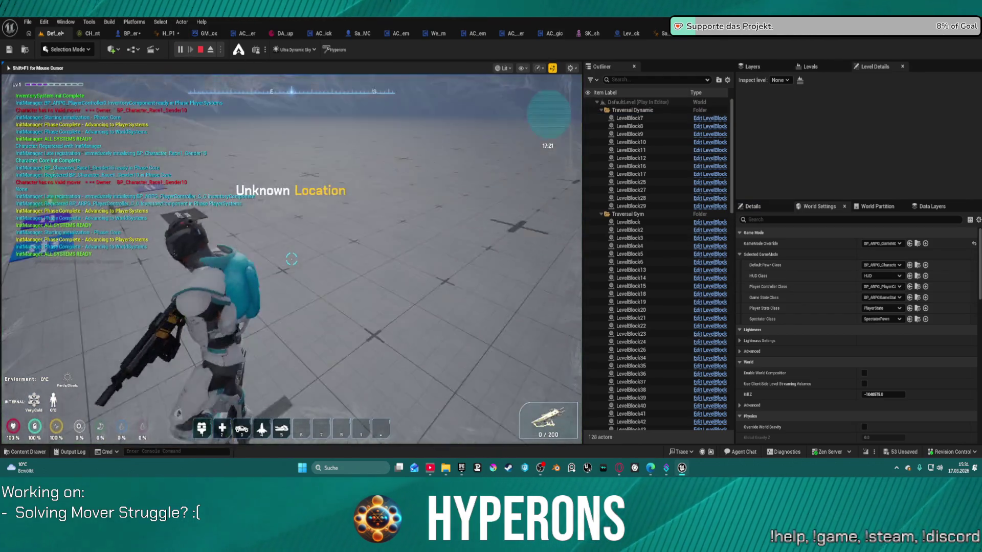
# Walk the character to the red and purple blocks and back, zooming the camera, then stop playing
pyautogui.press('w')
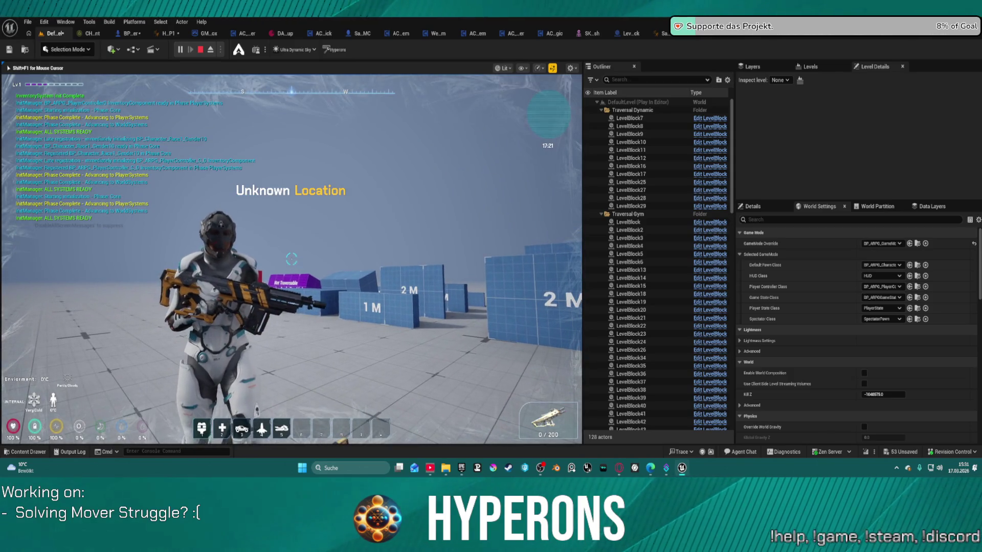
pyautogui.press('w')
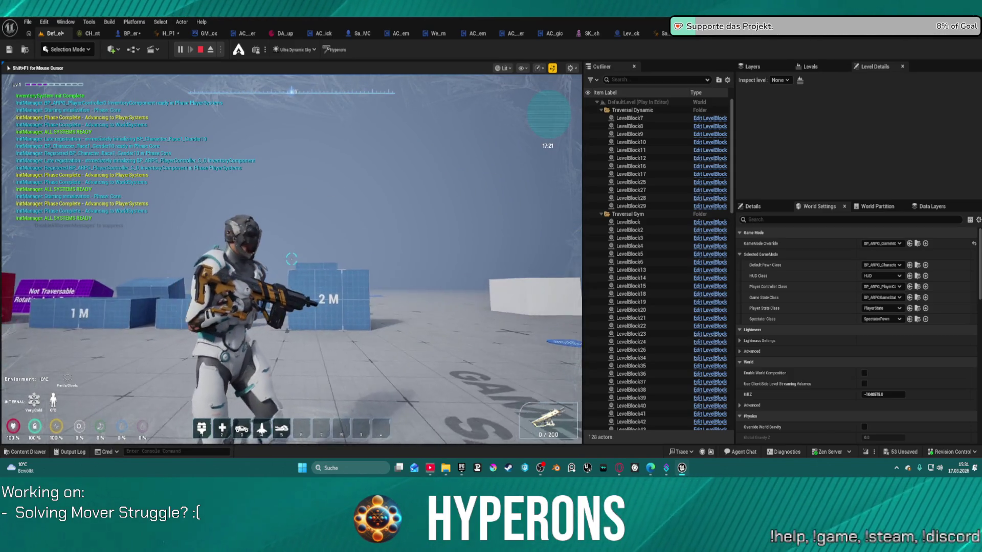
pyautogui.press('w')
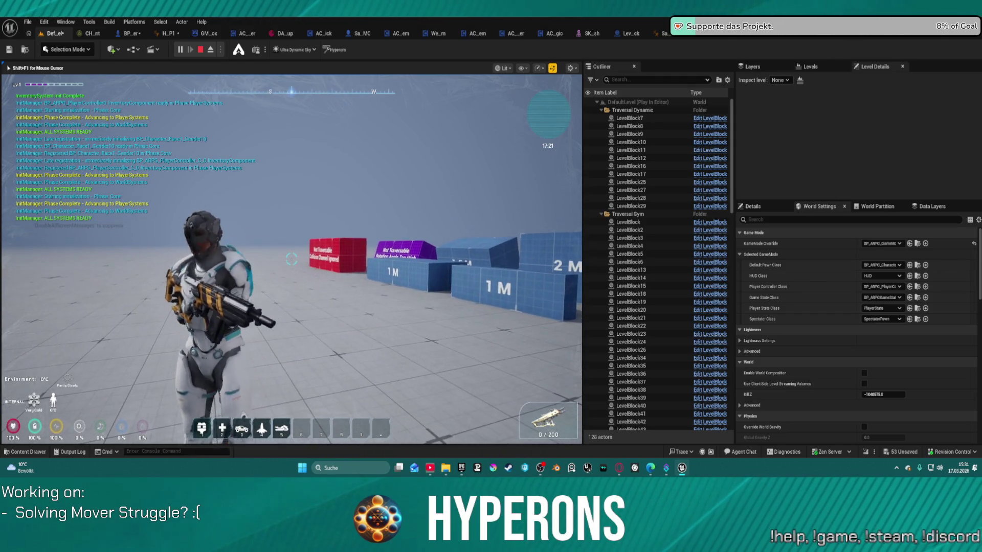
pyautogui.press('s')
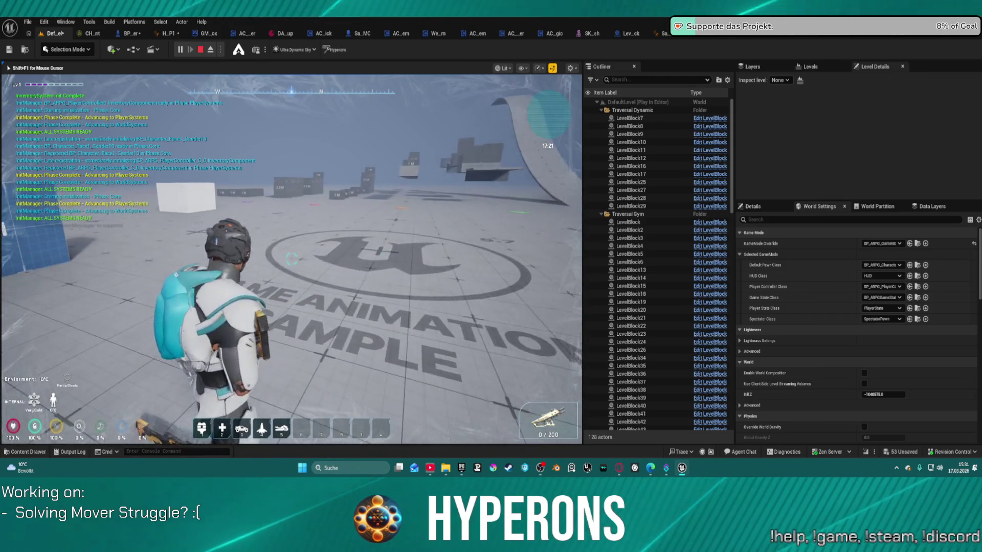
pyautogui.scroll(2, 291, 259)
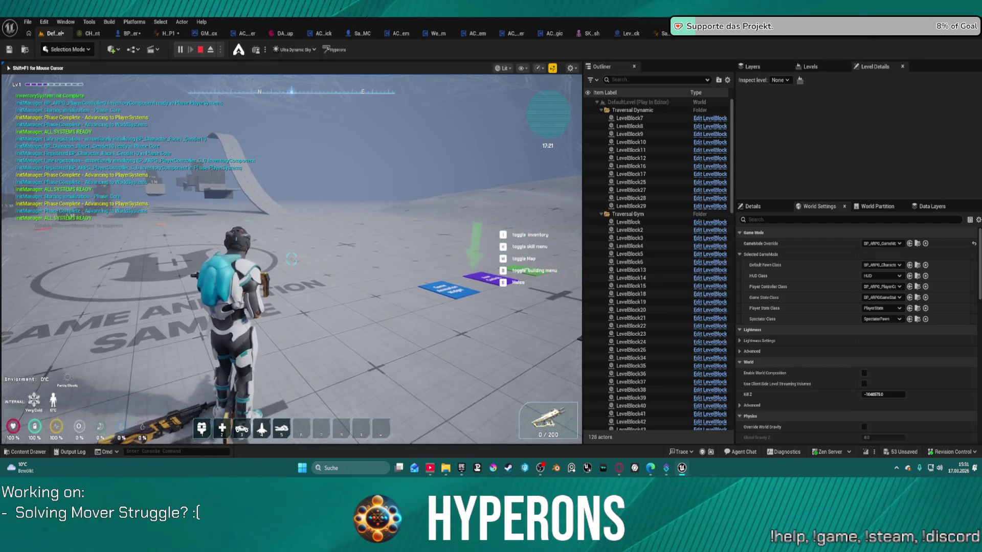
pyautogui.moveTo(291, 259)
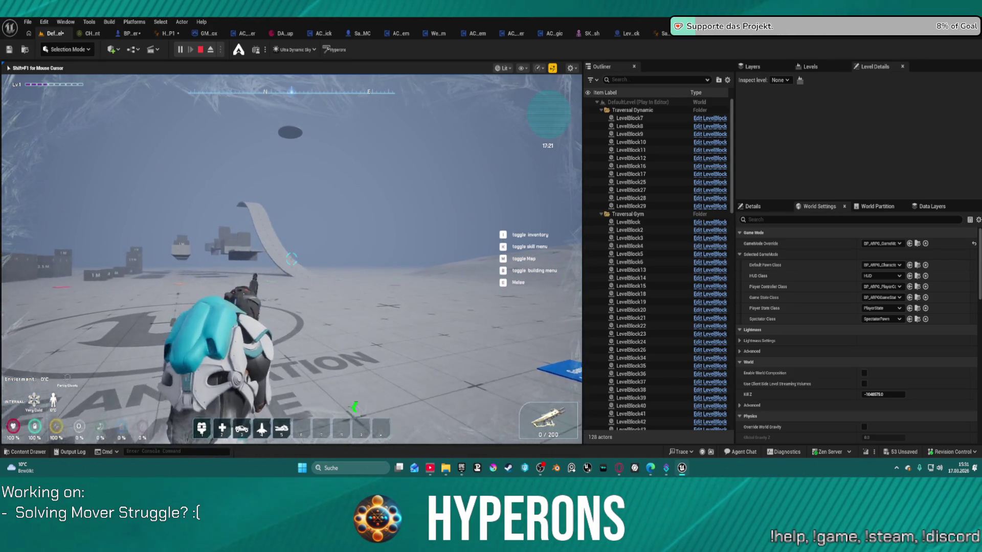
pyautogui.scroll(3, 292, 259)
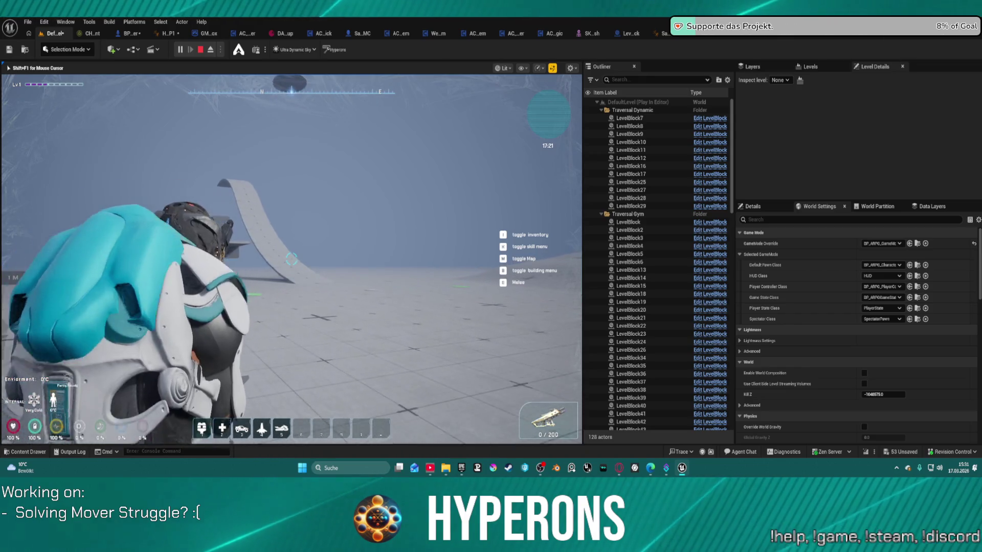
pyautogui.scroll(-3, 292, 260)
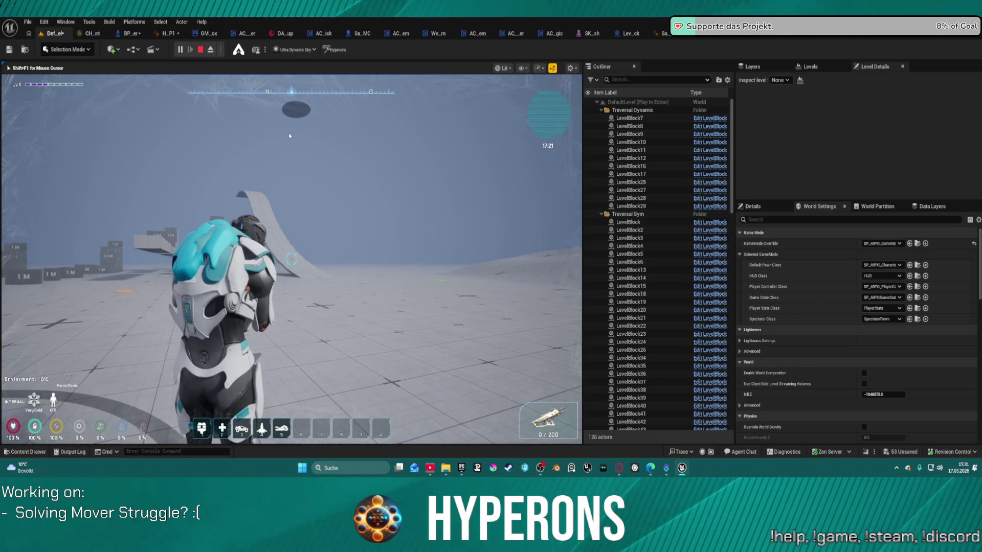
pyautogui.press('Escape')
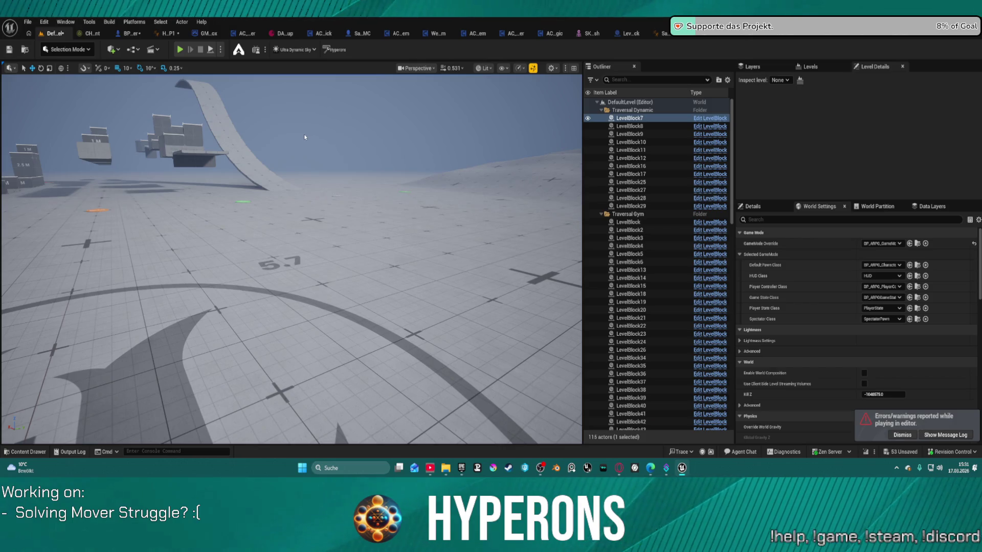
# Fly the editor camera over to the Game Animation Sample area
pyautogui.moveTo(288, 201)
pyautogui.mouseDown()
pyautogui.moveTo(246, 211)
pyautogui.moveTo(308, 163)
pyautogui.mouseUp()
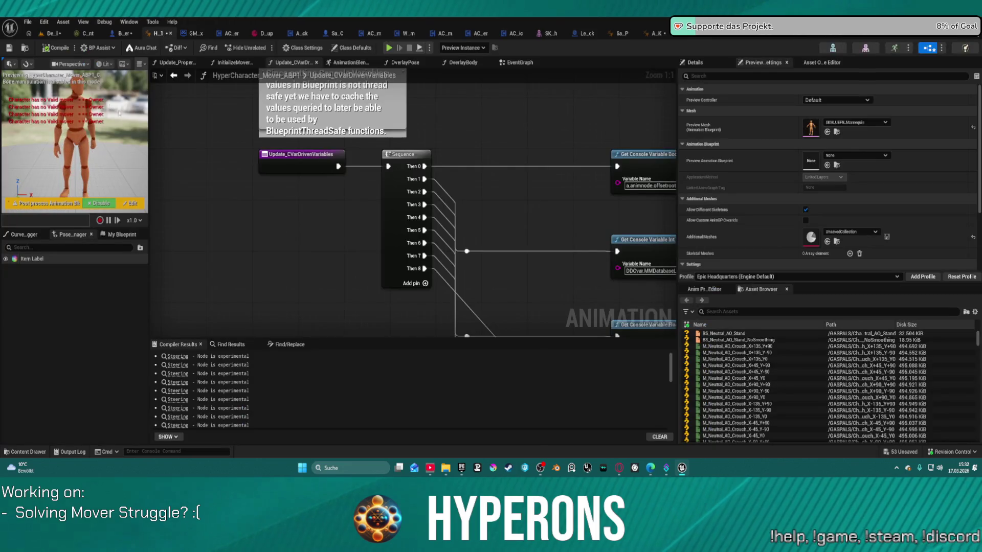
# Review the anim EventGraph's Branch, Initialize/Update, Print String and Update Logic nodes
pyautogui.scroll(-5, 408, 152)
pyautogui.scroll(6, 404, 151)
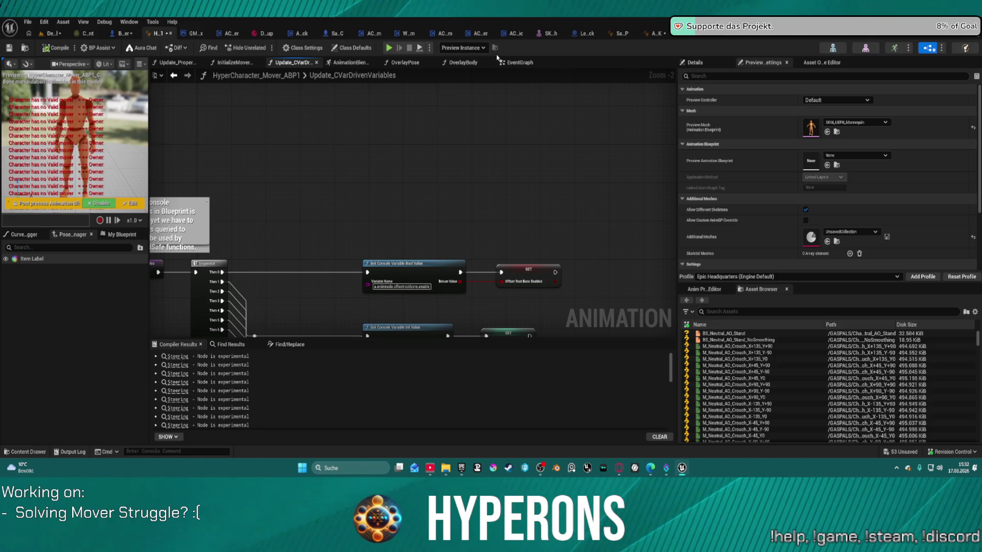
pyautogui.click(520, 63)
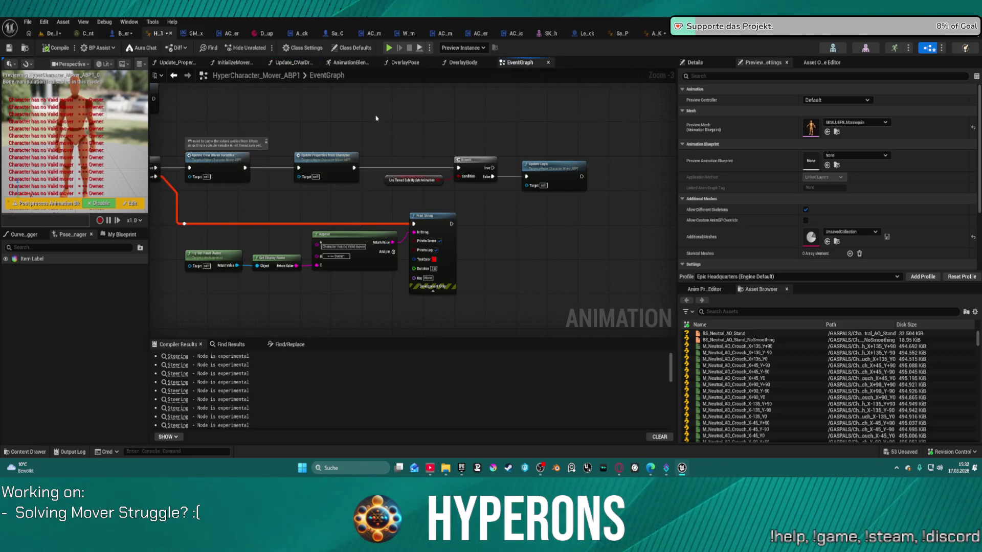
pyautogui.moveTo(376, 118)
pyautogui.mouseDown()
pyautogui.moveTo(439, 105)
pyautogui.moveTo(394, 163)
pyautogui.mouseUp()
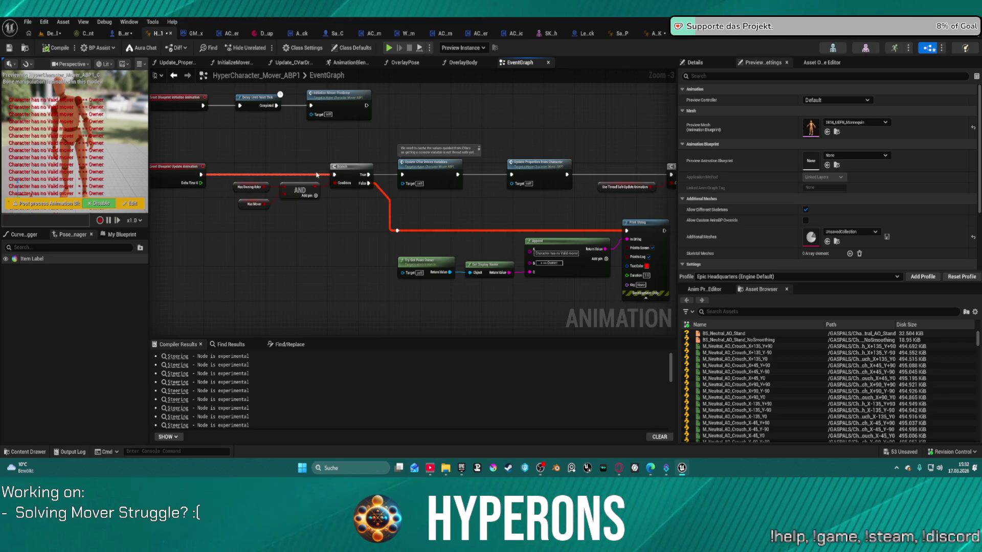
pyautogui.moveTo(282, 180); pyautogui.dragTo(371, 209)
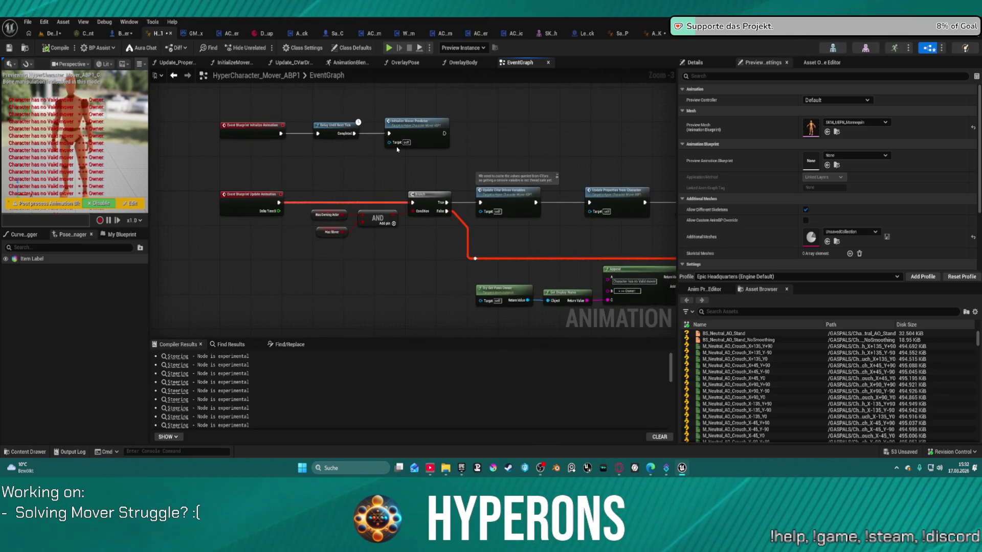
pyautogui.moveTo(547, 247)
pyautogui.mouseDown()
pyautogui.moveTo(377, 213)
pyautogui.moveTo(421, 203)
pyautogui.moveTo(642, 207)
pyautogui.moveTo(514, 198)
pyautogui.mouseUp()
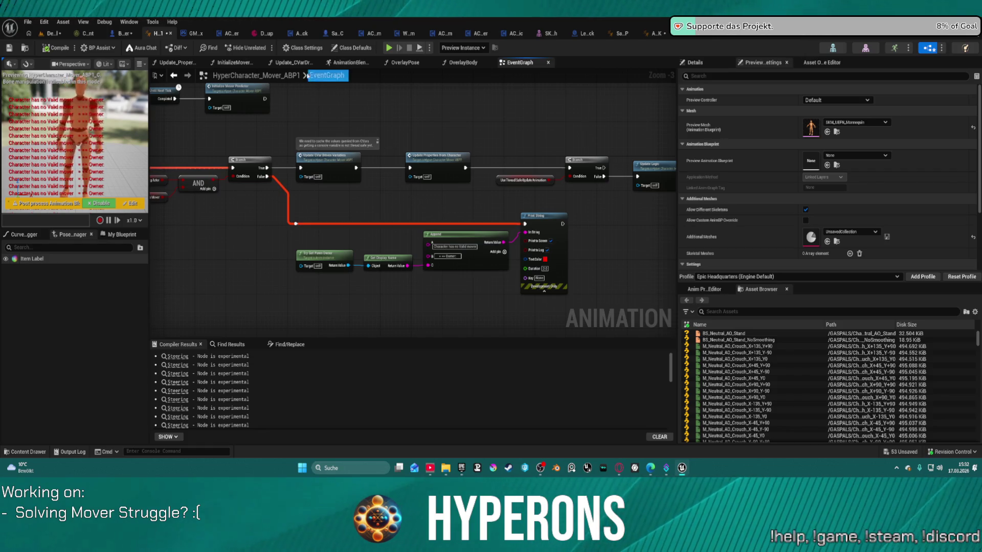
# Check Update_CVarDrivenVariables' Component Has Tag nodes, then return to BP_ARPG_Character
pyautogui.click(291, 62)
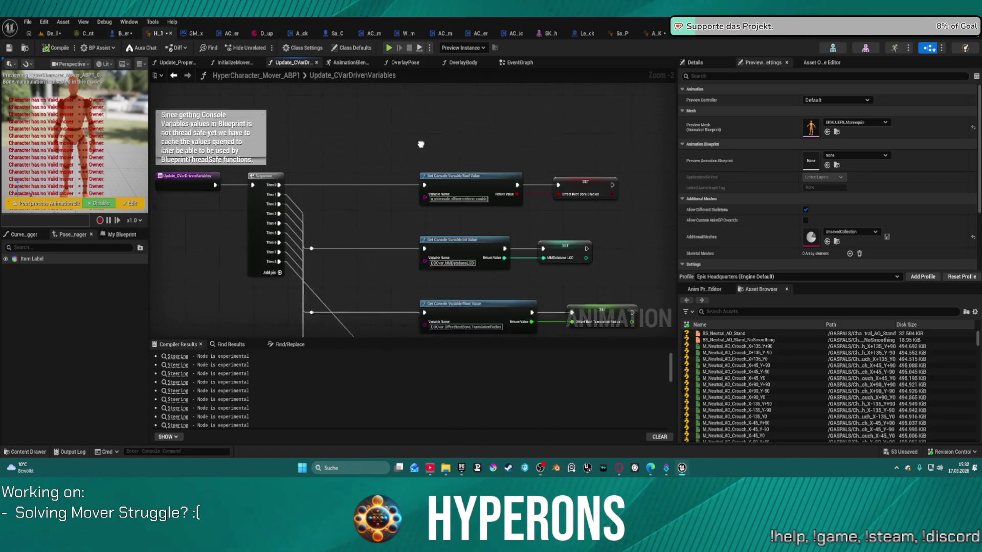
pyautogui.moveTo(479, 244)
pyautogui.mouseDown()
pyautogui.moveTo(486, 210)
pyautogui.moveTo(469, 148)
pyautogui.moveTo(323, 77)
pyautogui.moveTo(368, 77)
pyautogui.mouseUp()
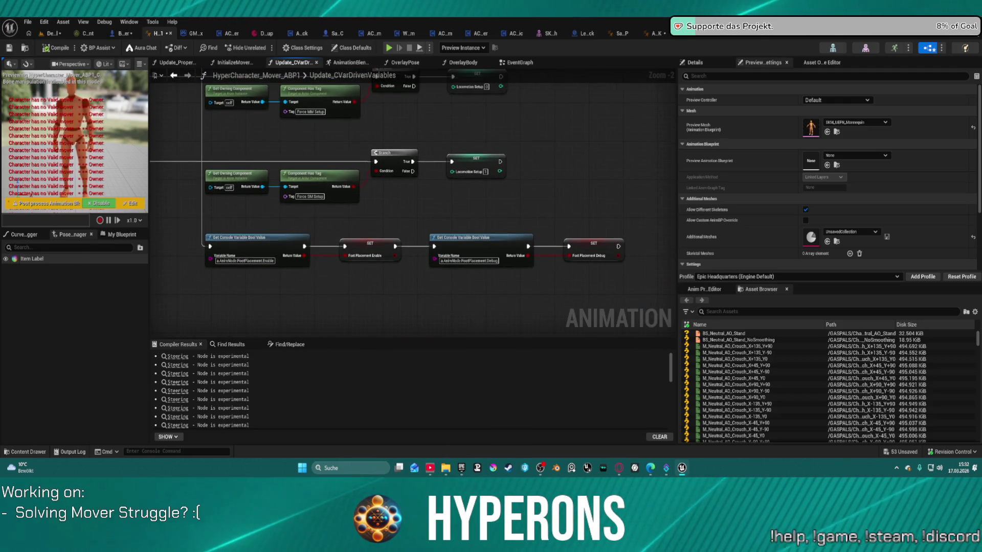
pyautogui.click(116, 34)
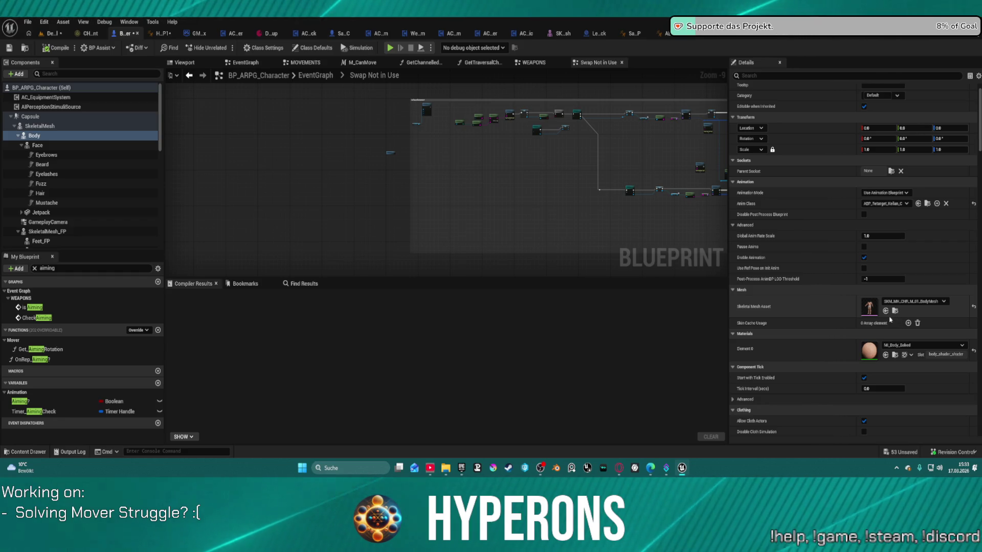
# Search the Body mesh list for 'kell', then close it without choosing
pyautogui.click(912, 303)
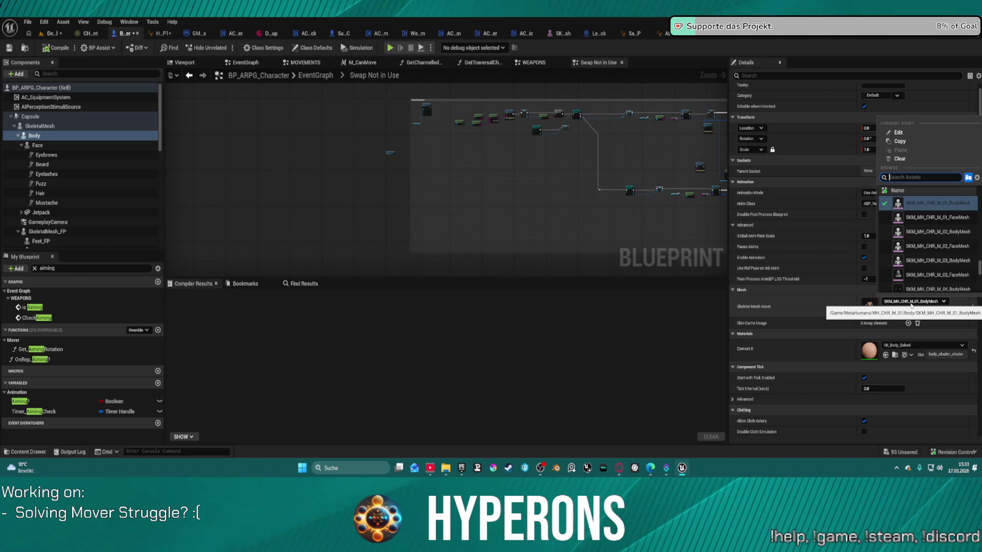
pyautogui.write('kell')
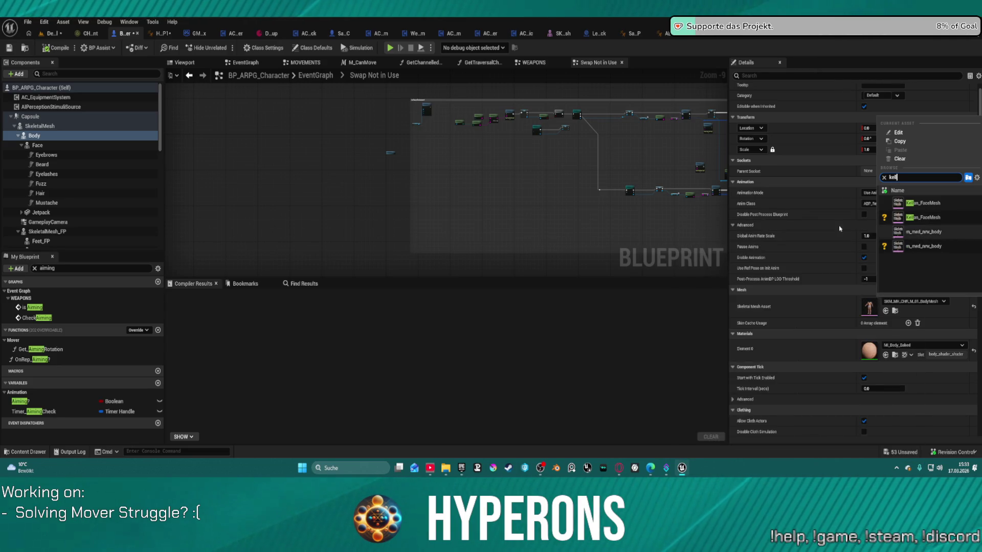
pyautogui.click(351, 153)
# Open BP_RetargeterCharacter_Test from the RetargetedCharacters folder in the Content Drawer
pyautogui.hotkey('ctrl', 'space')
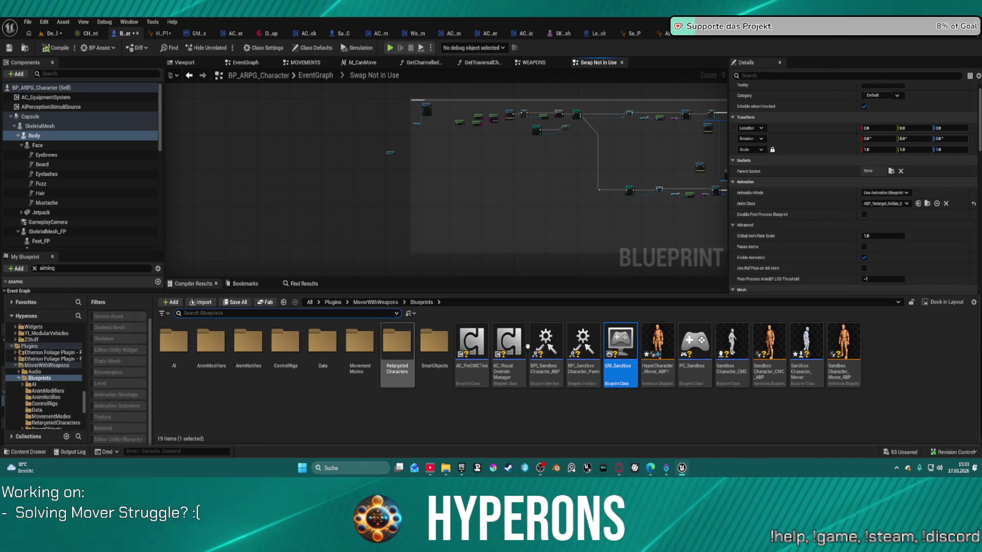
pyautogui.doubleClick(397, 342)
pyautogui.click(463, 335)
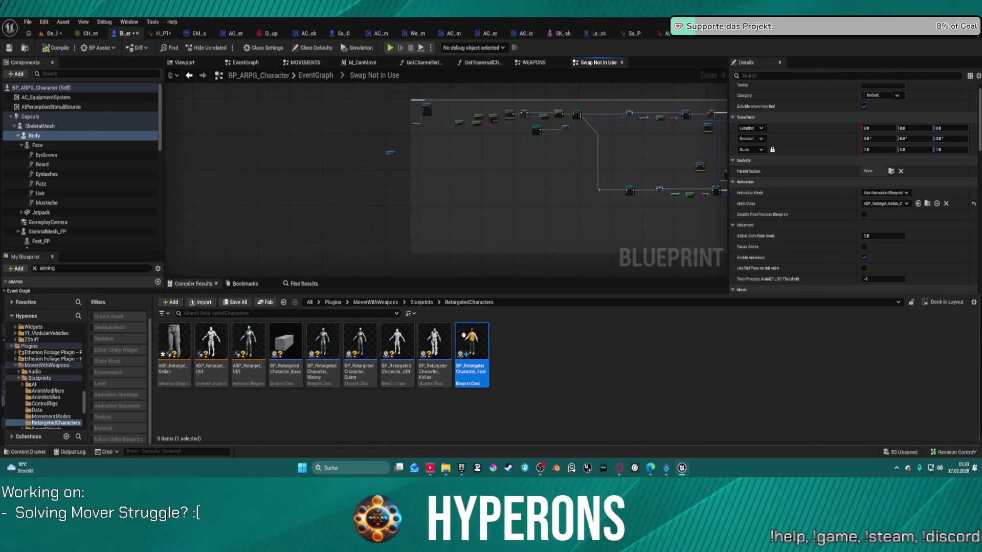
pyautogui.doubleClick(463, 336)
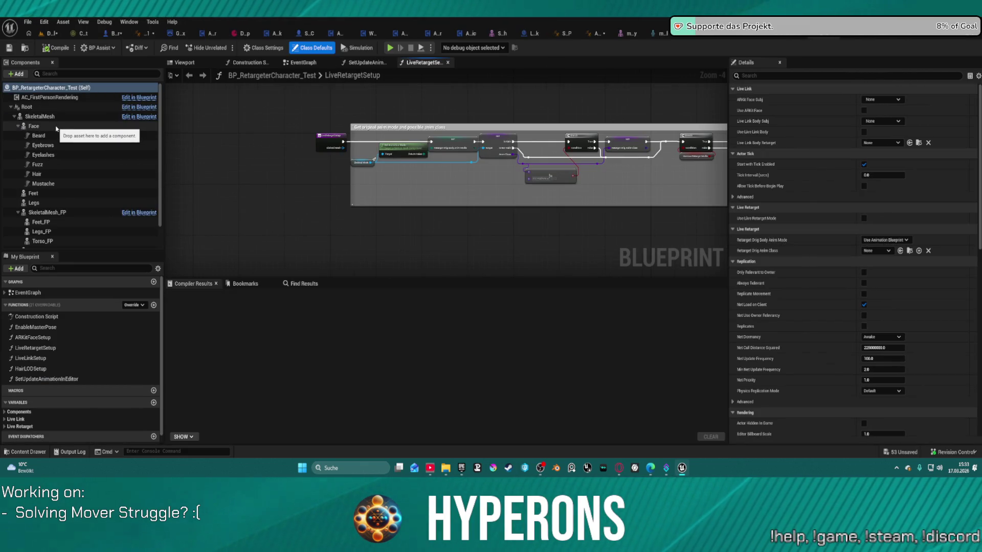
# Inspect the SkeletalMesh_FP, Face and SkeletalMesh components, noting the m_med_nrw_body mesh
pyautogui.click(46, 212)
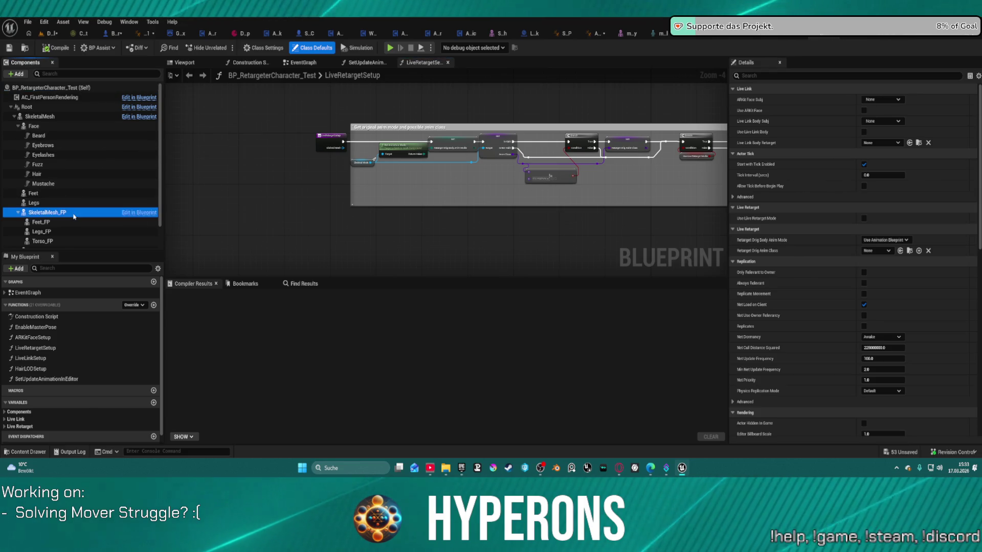
pyautogui.click(35, 125)
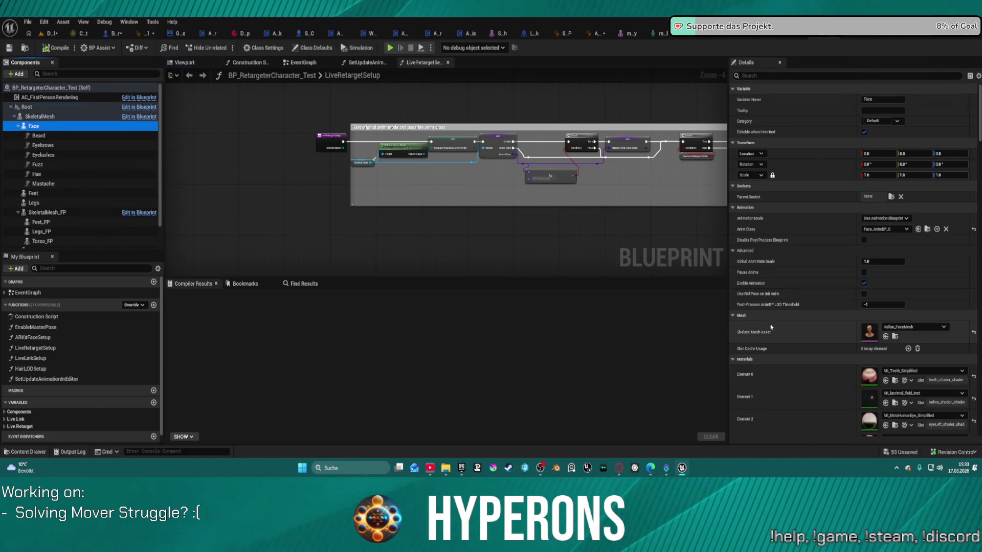
pyautogui.scroll(-1, 75, 142)
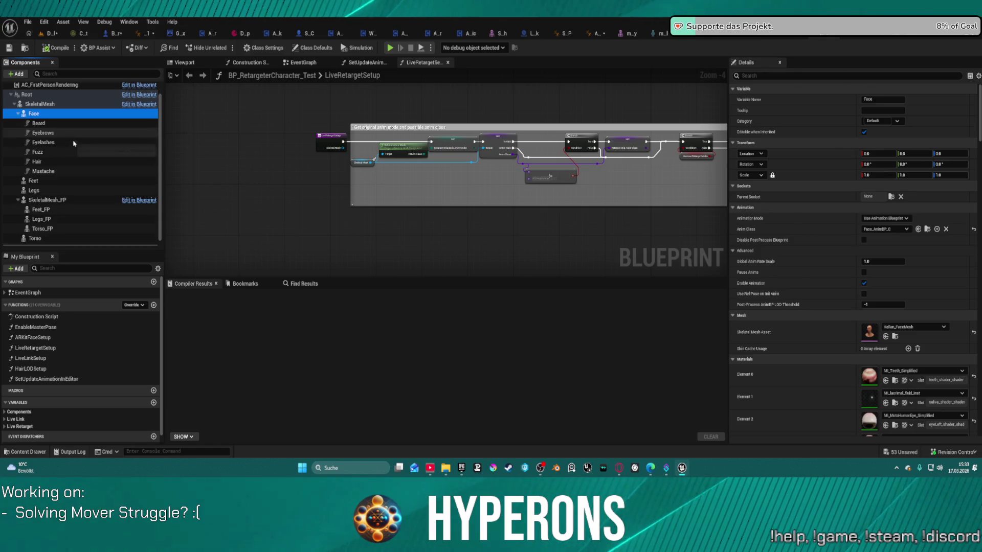
pyautogui.click(35, 104)
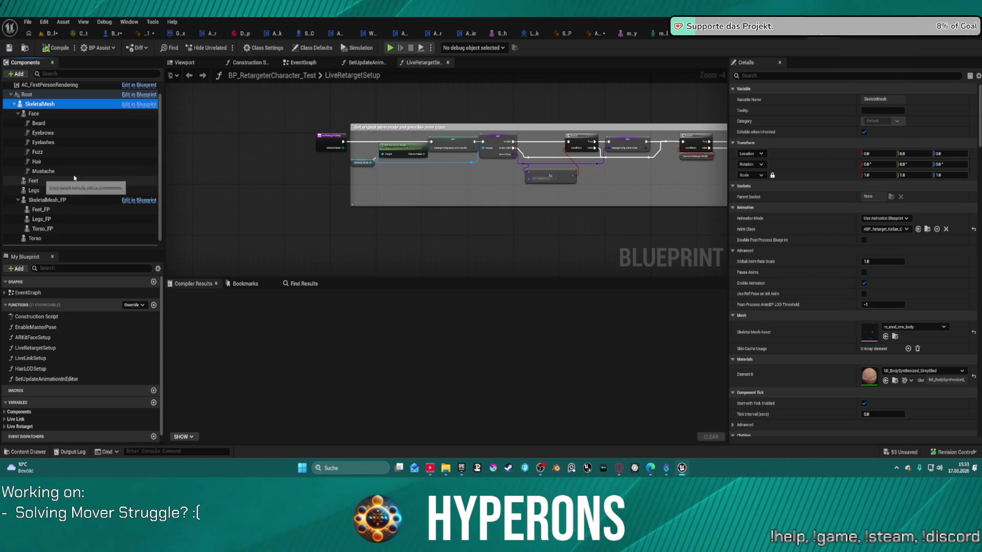
pyautogui.click(813, 333)
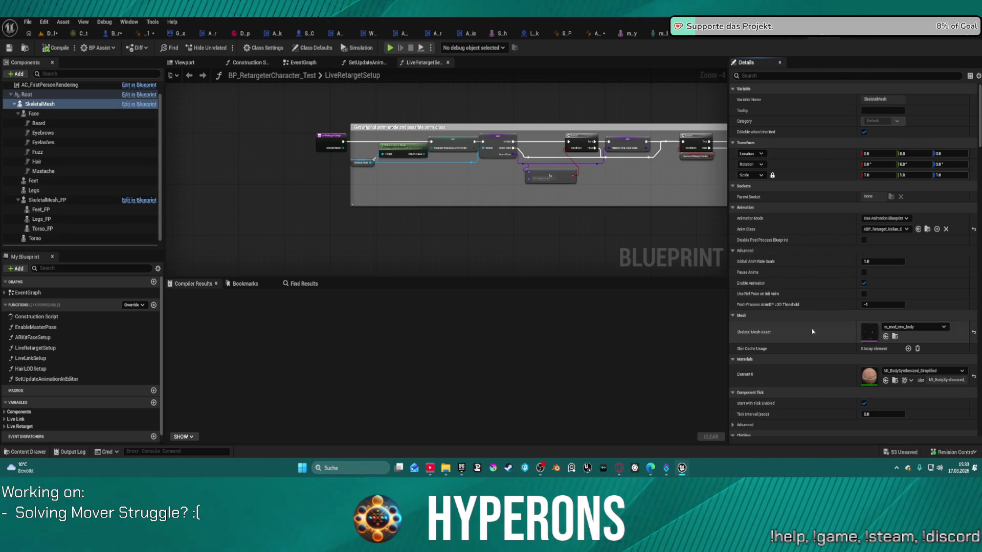
pyautogui.click(147, 33)
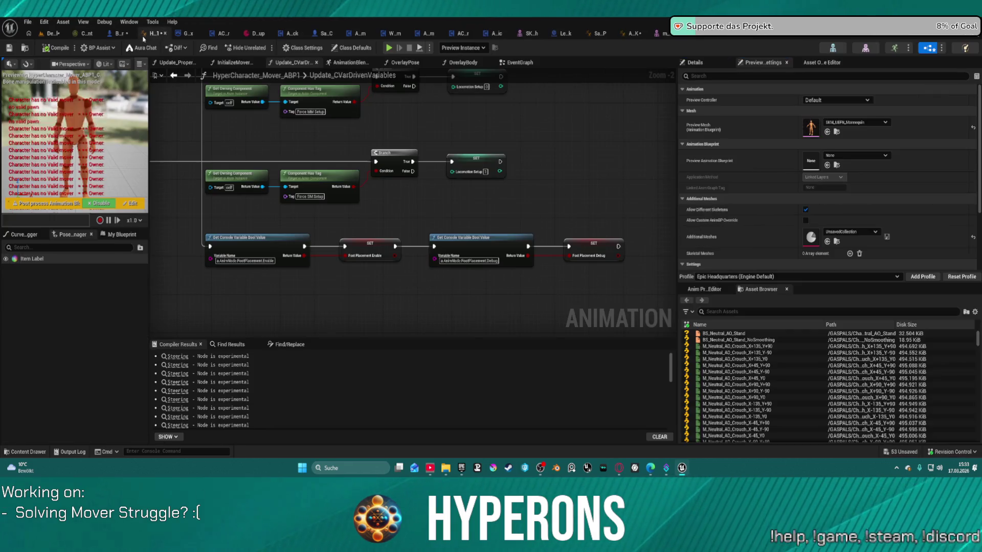
# Give BP_ARPG_Character's Body the m_med_nrw_body mesh, compile, and playtest despite errors
pyautogui.click(115, 33)
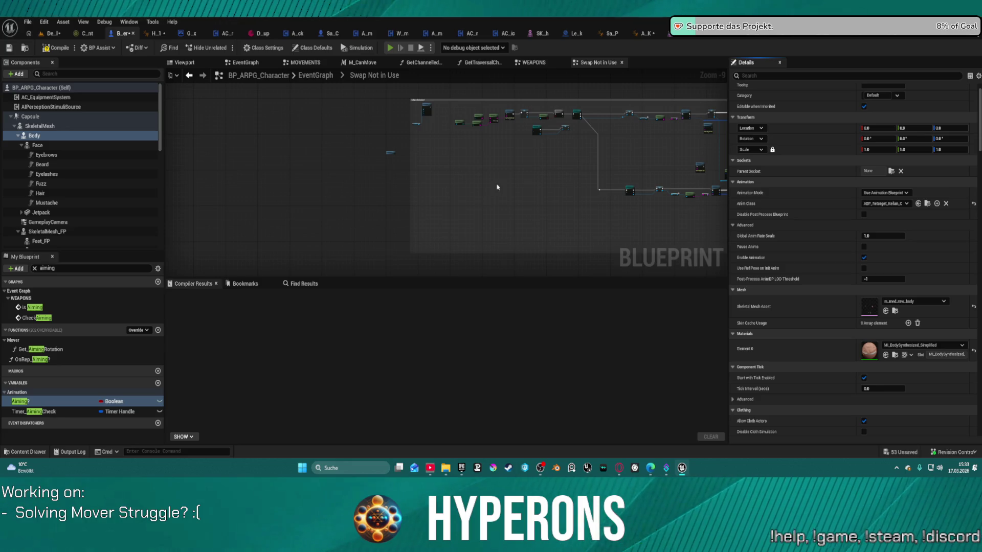
pyautogui.press('F7')
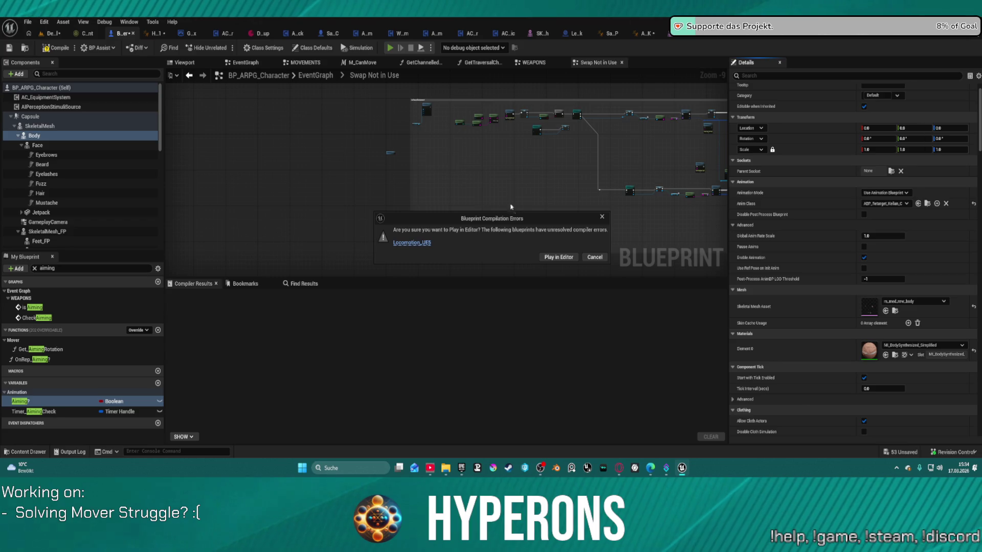
pyautogui.click(553, 258)
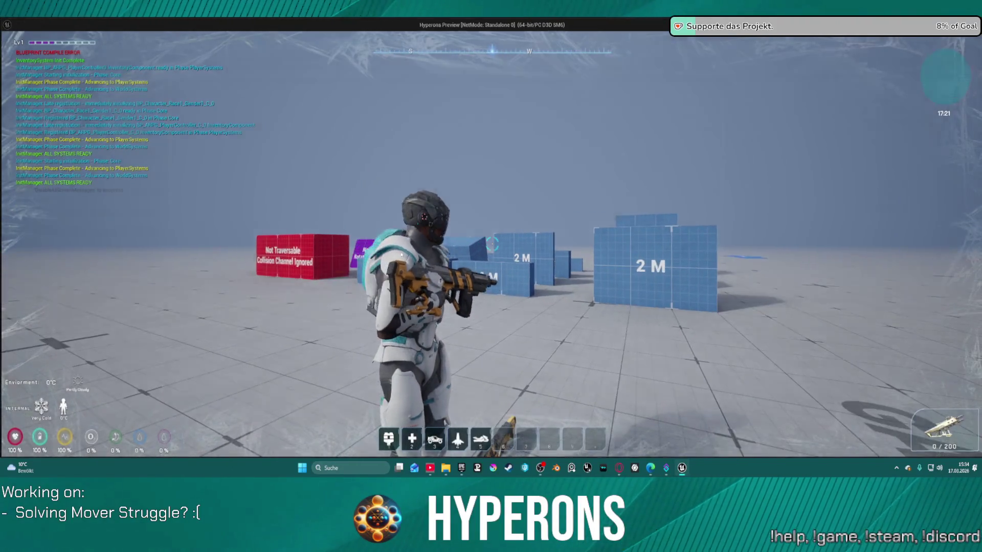
# Stop the playtest, undo the SkeletalMesh asset change, and dismiss the errors notification
pyautogui.hotkey('alt', 'Tab')
pyautogui.press('Escape')
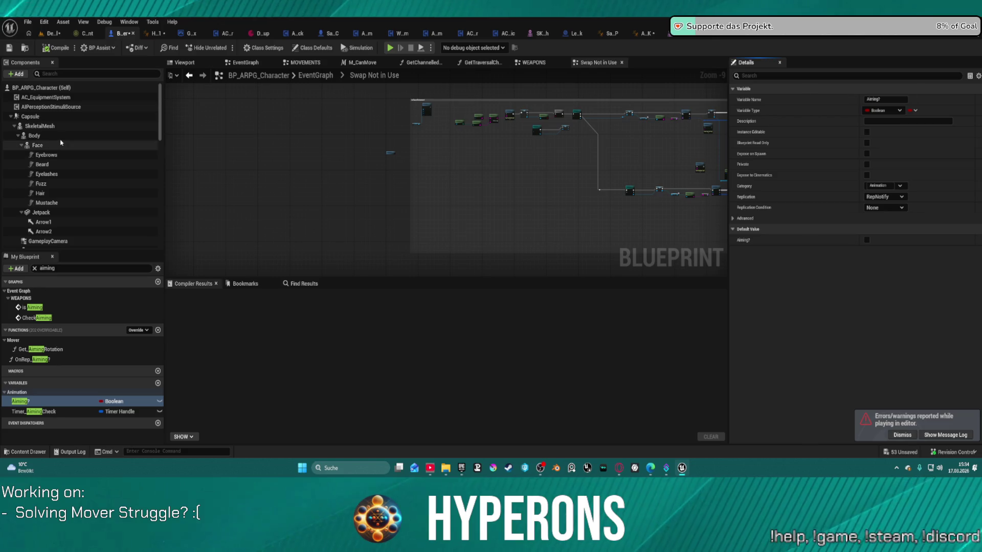
pyautogui.click(56, 126)
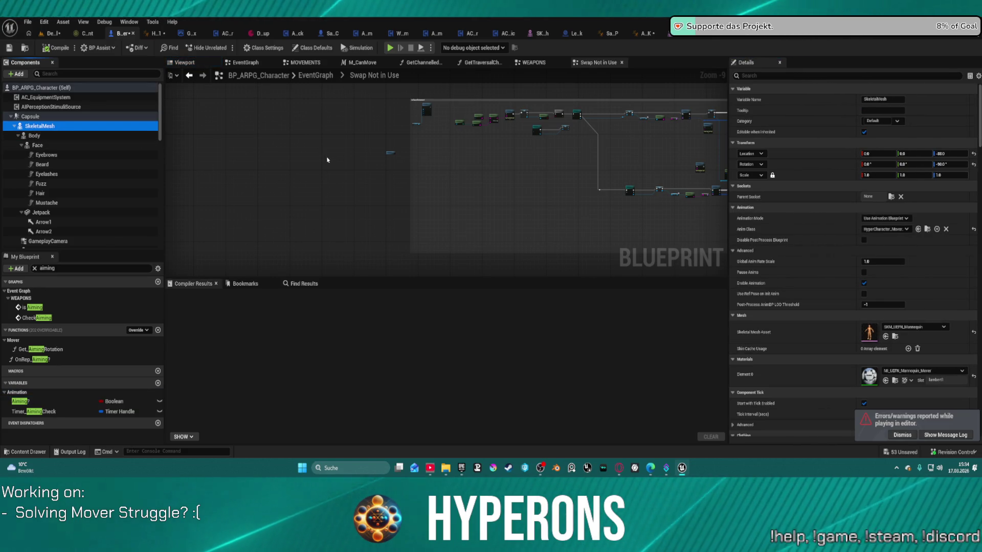
pyautogui.hotkey('ctrl', 'z')
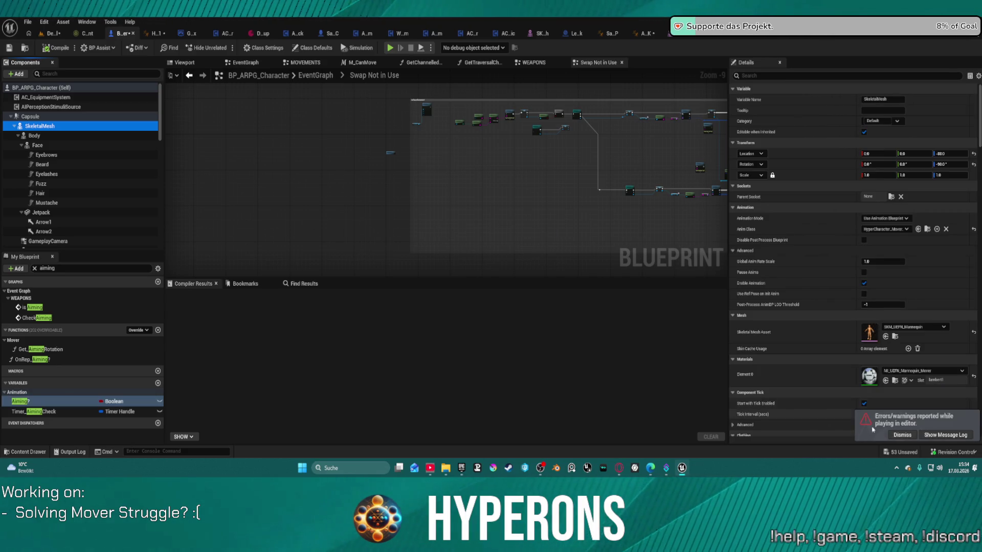
pyautogui.click(902, 409)
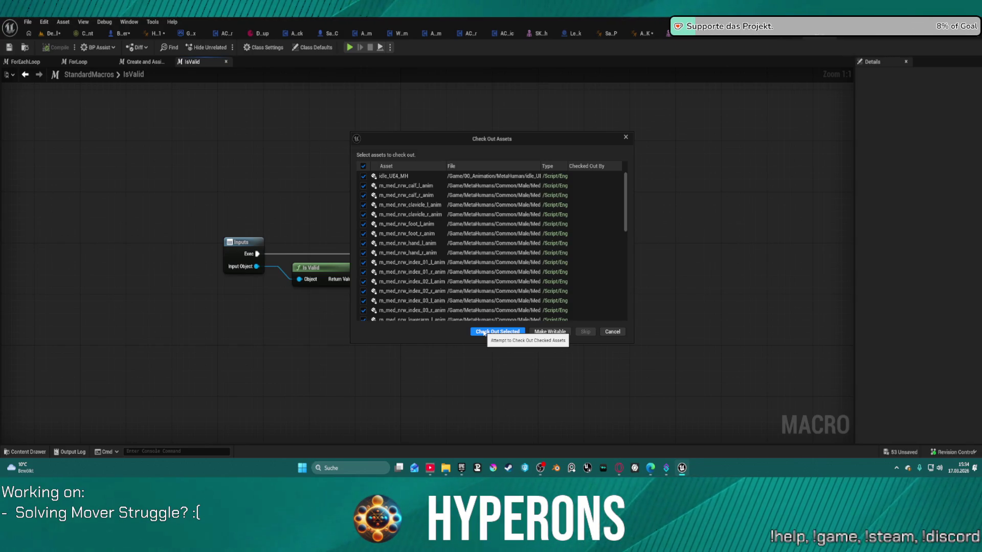
# Check out the listed animation assets for saving and return to the DefaultLevel editor
pyautogui.scroll(-10, 492, 281)
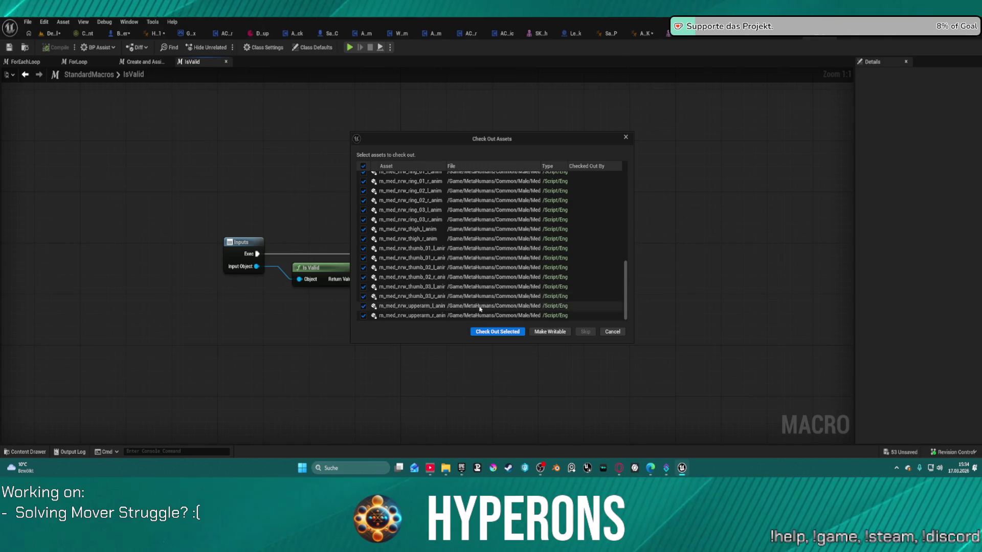
pyautogui.click(483, 332)
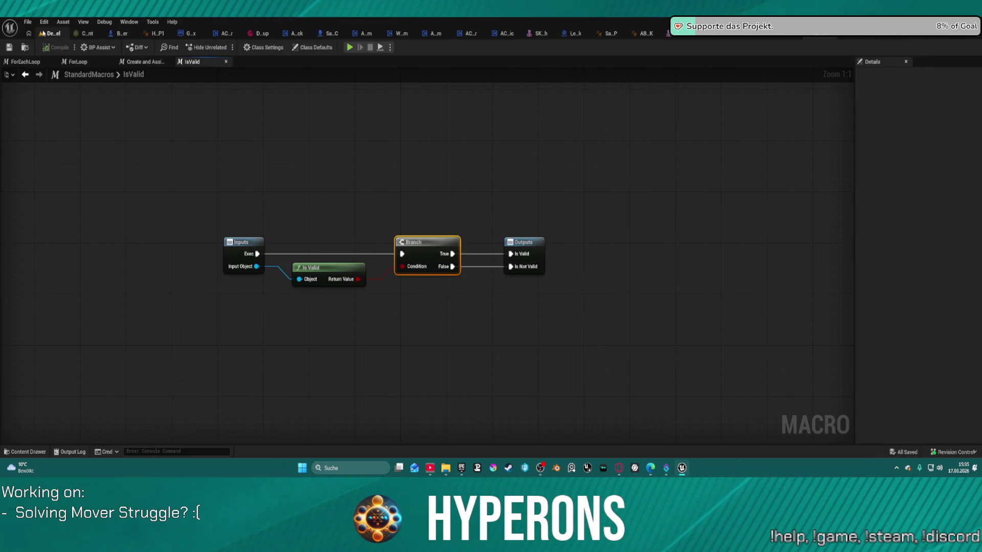
pyautogui.click(43, 33)
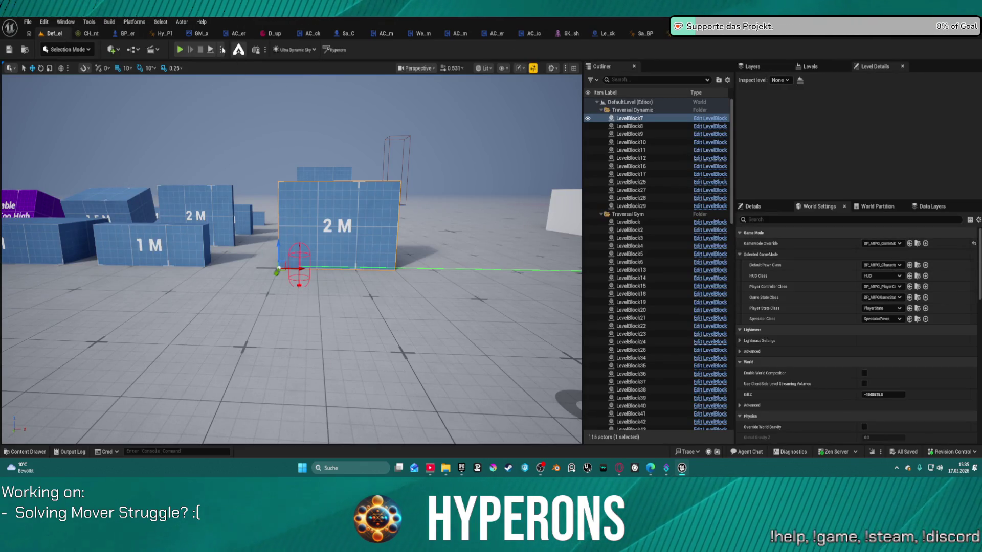
pyautogui.click(202, 33)
pyautogui.hotkey('ctrl', 'space')
pyautogui.click(60, 37)
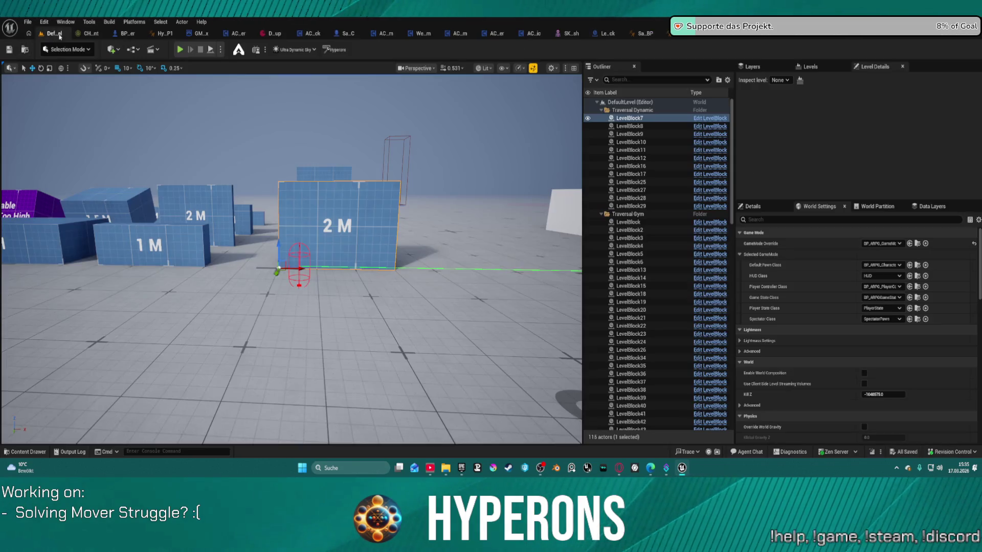
# Set GameMode Override to GM_Sandbox and playtest, running the character toward the coloured blocks
pyautogui.click(910, 244)
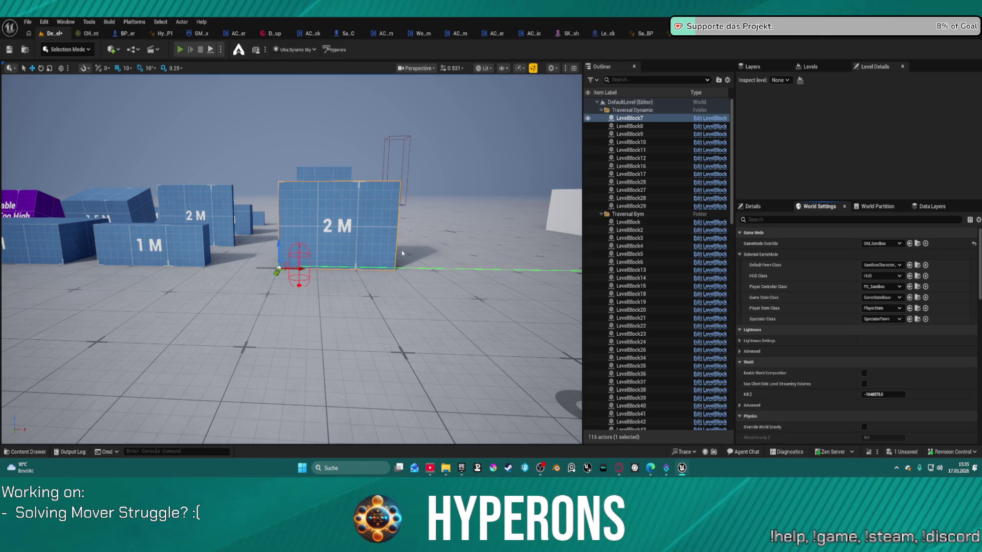
pyautogui.hotkey('alt', 'p')
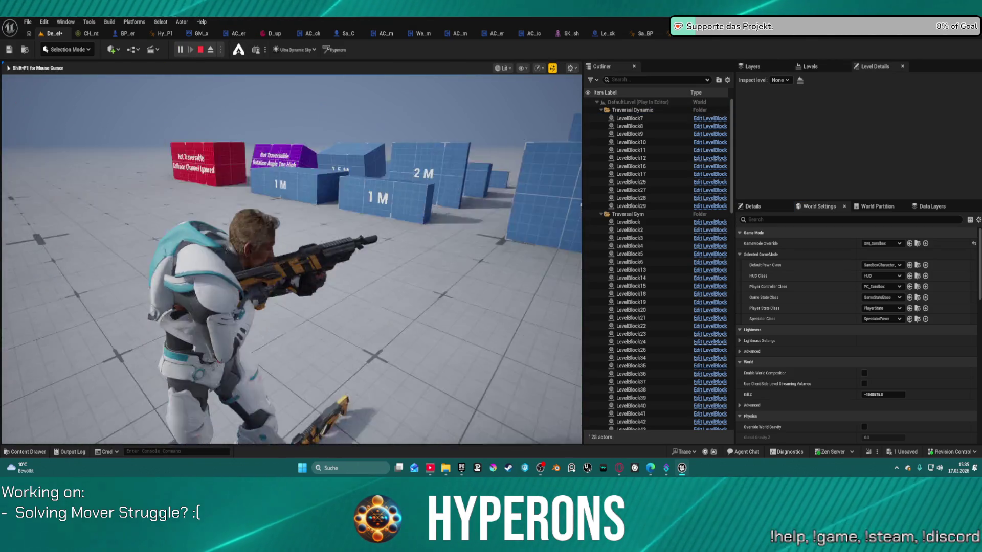
pyautogui.press('w')
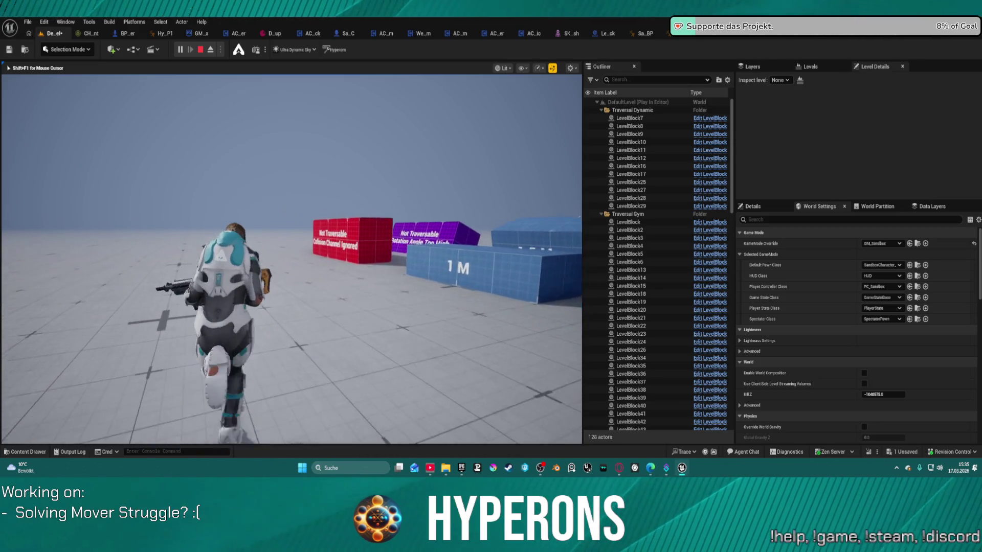
pyautogui.press('w')
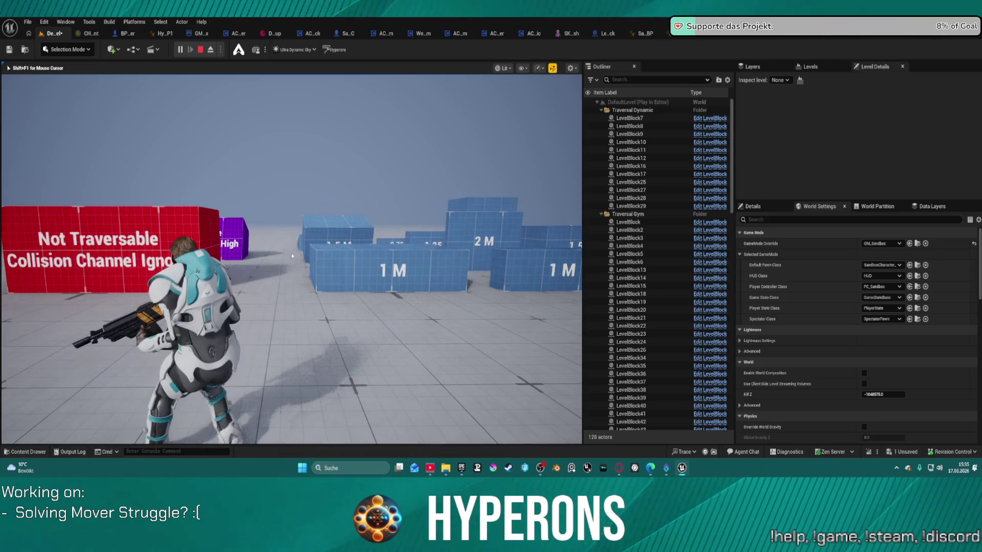
pyautogui.press('Escape')
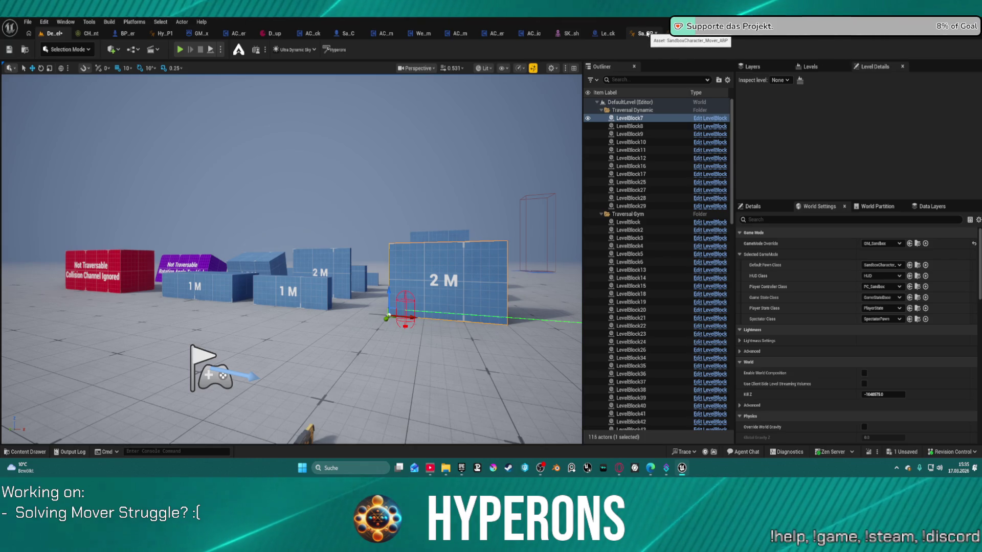
# Close the sandbox ABP and body mesh tabs, glance at UpdateHandIK, then return to BP_ARPG_Character
pyautogui.click(649, 33)
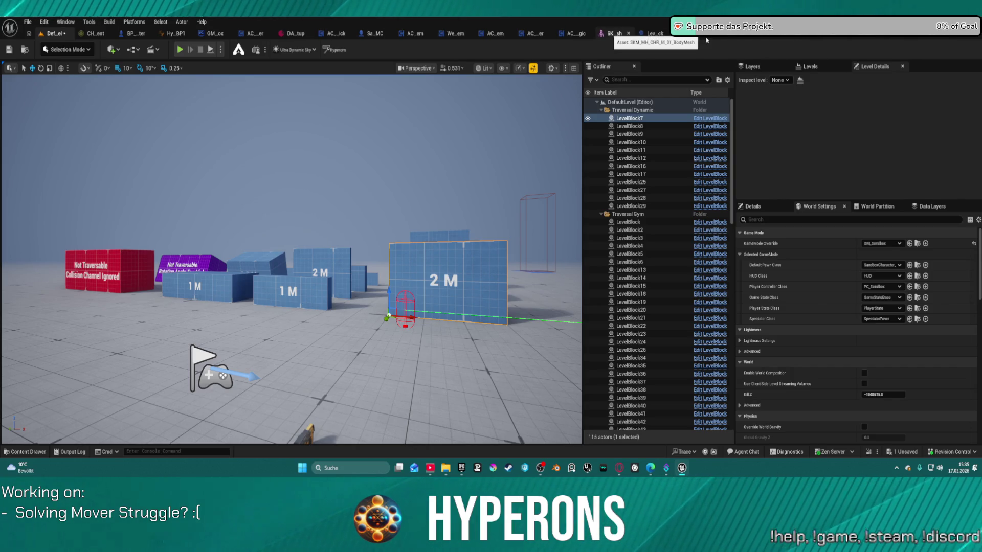
pyautogui.click(616, 34)
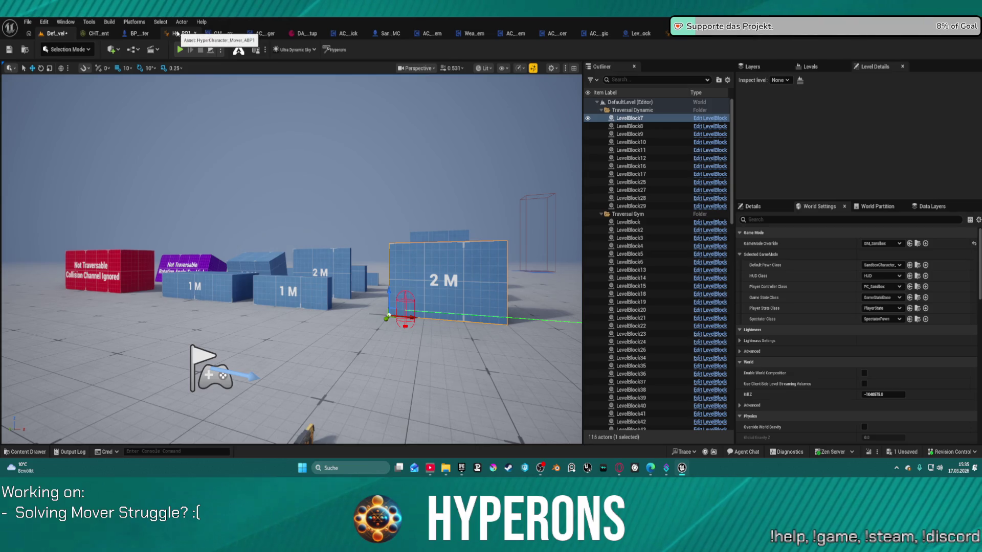
pyautogui.click(684, 35)
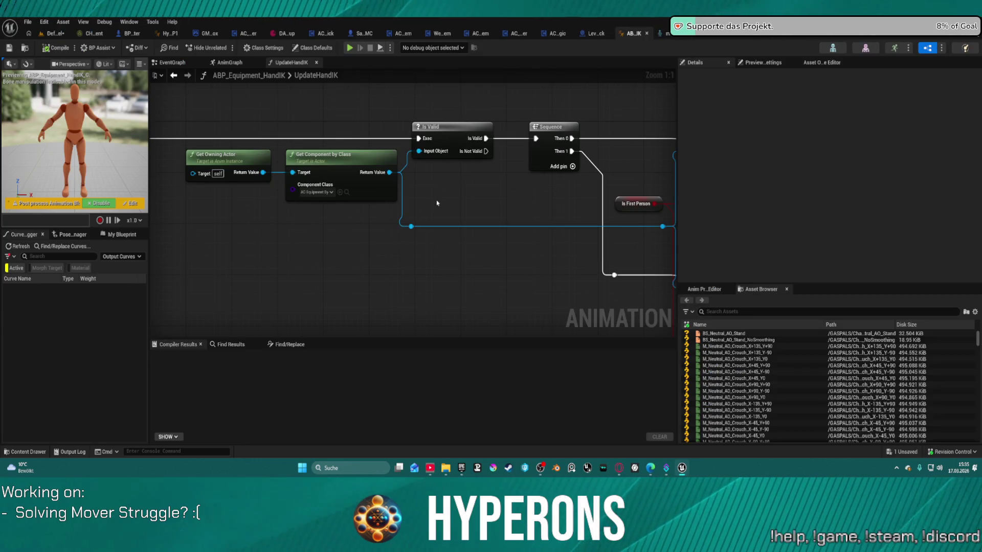
pyautogui.scroll(-3, 437, 203)
pyautogui.moveTo(532, 246)
pyautogui.mouseDown()
pyautogui.moveTo(315, 265)
pyautogui.moveTo(320, 236)
pyautogui.moveTo(436, 231)
pyautogui.mouseUp()
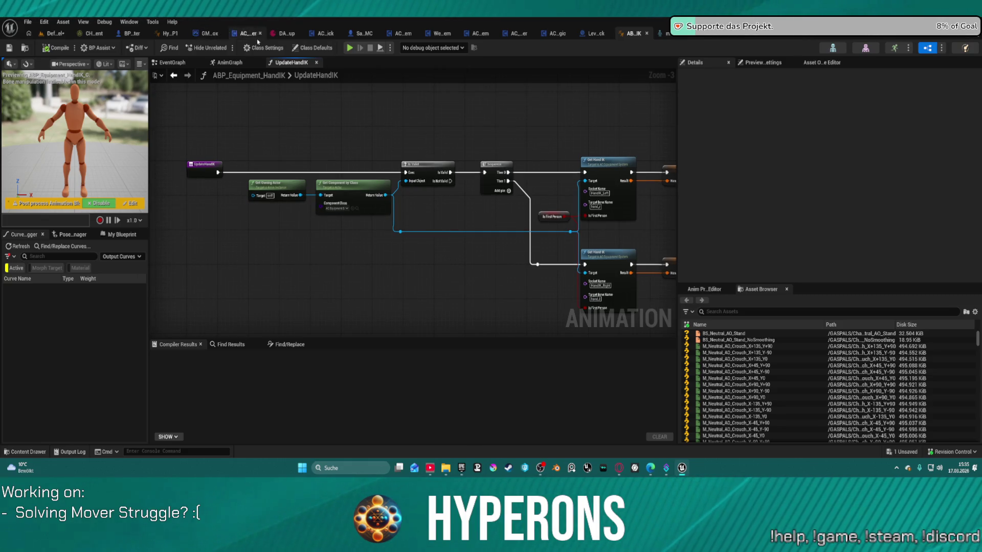
pyautogui.click(124, 37)
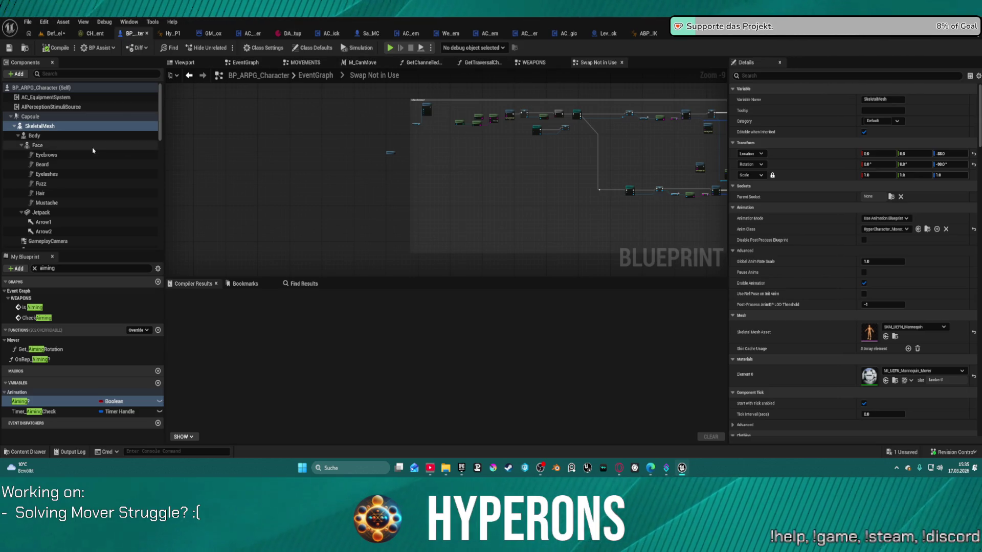
# Open the AC_EquipmentSystem component's blueprint for editing from the Components panel
pyautogui.click(13, 127)
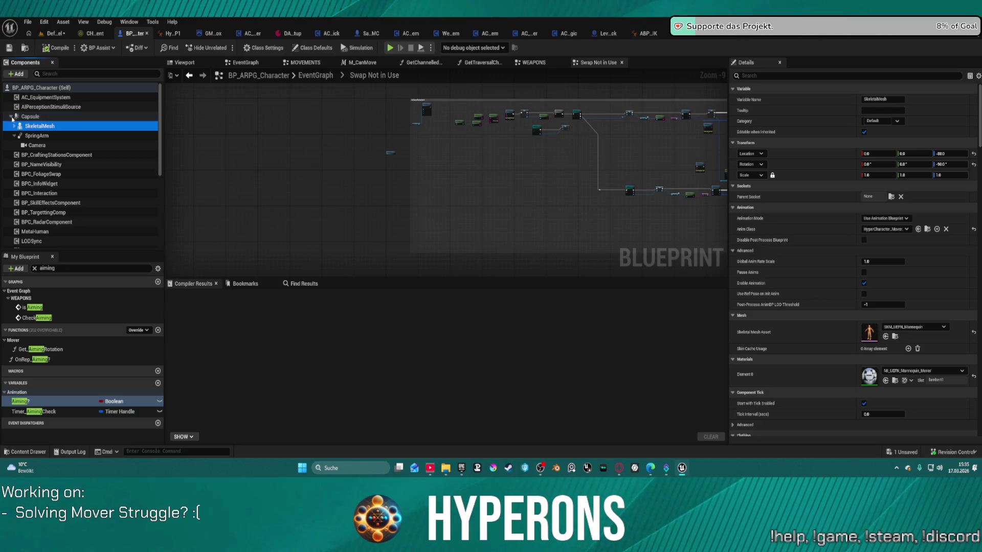
pyautogui.click(63, 98)
pyautogui.rightClick(64, 97)
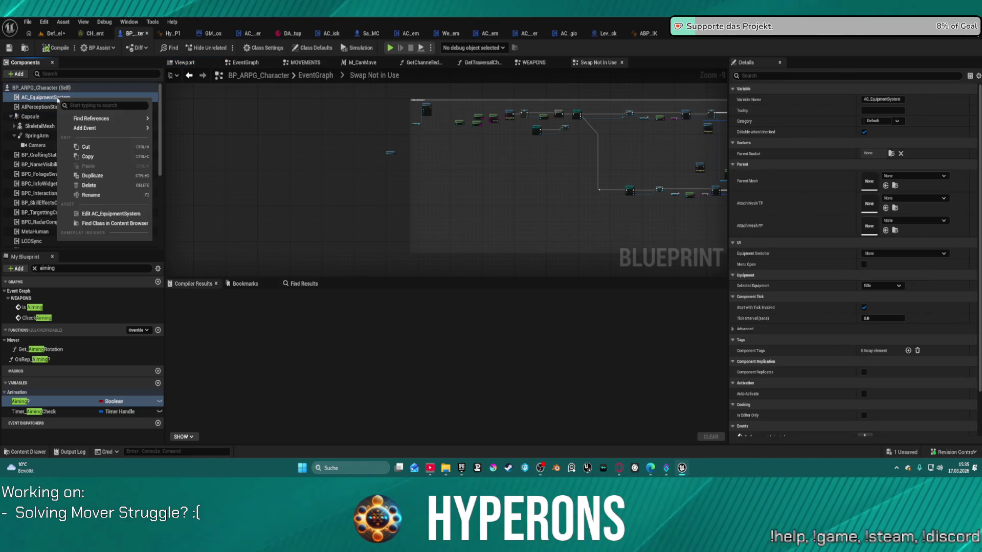
pyautogui.click(102, 214)
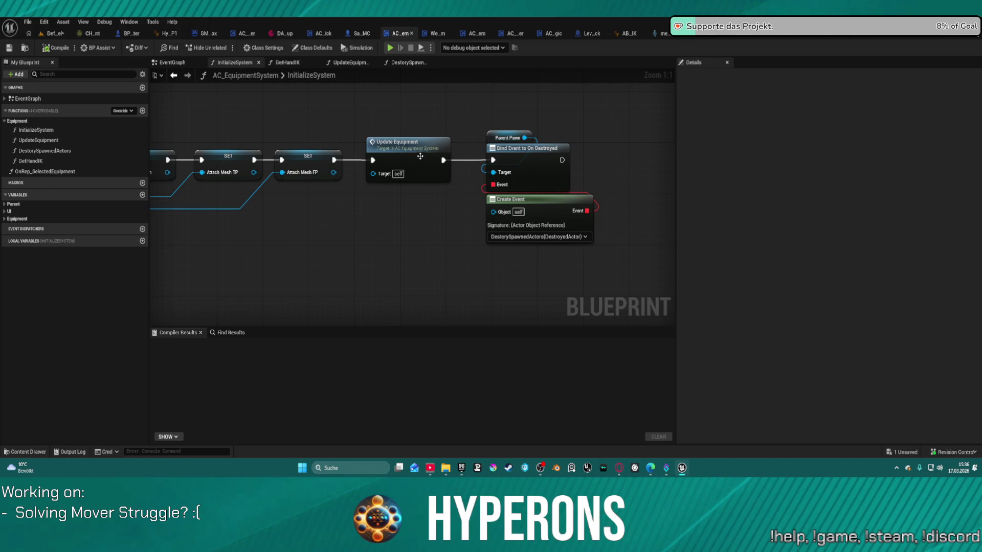
# Review the InitializeSystem entry and the UpdateEquipment function's anim layer and attach nodes
pyautogui.moveTo(343, 206)
pyautogui.mouseDown()
pyautogui.moveTo(653, 217)
pyautogui.moveTo(601, 228)
pyautogui.moveTo(389, 223)
pyautogui.mouseUp()
pyautogui.doubleClick(446, 168)
pyautogui.moveTo(508, 260); pyautogui.dragTo(106, 253)
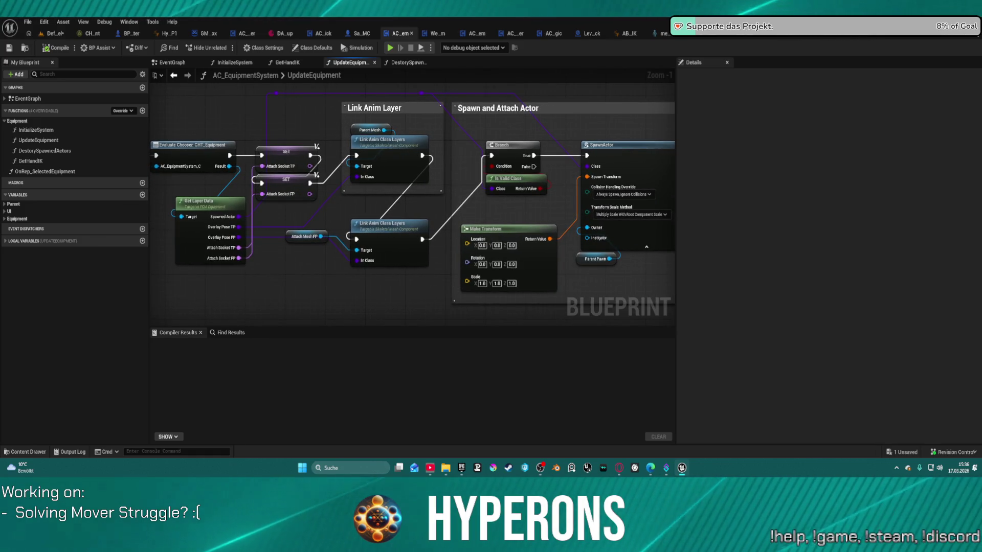
pyautogui.moveTo(409, 205); pyautogui.dragTo(226, 183)
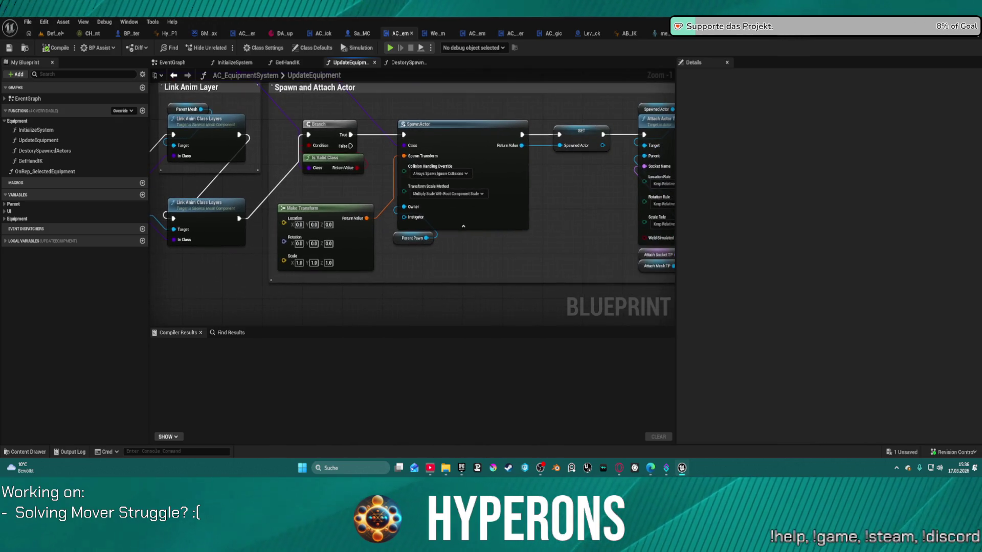
pyautogui.moveTo(625, 186)
pyautogui.mouseDown()
pyautogui.moveTo(286, 190)
pyautogui.moveTo(389, 184)
pyautogui.moveTo(375, 184)
pyautogui.mouseUp()
pyautogui.moveTo(603, 174)
pyautogui.mouseDown()
pyautogui.moveTo(338, 163)
pyautogui.moveTo(554, 126)
pyautogui.moveTo(665, 128)
pyautogui.mouseUp()
pyautogui.moveTo(153, 137)
pyautogui.mouseDown()
pyautogui.moveTo(194, 150)
pyautogui.moveTo(265, 146)
pyautogui.mouseUp()
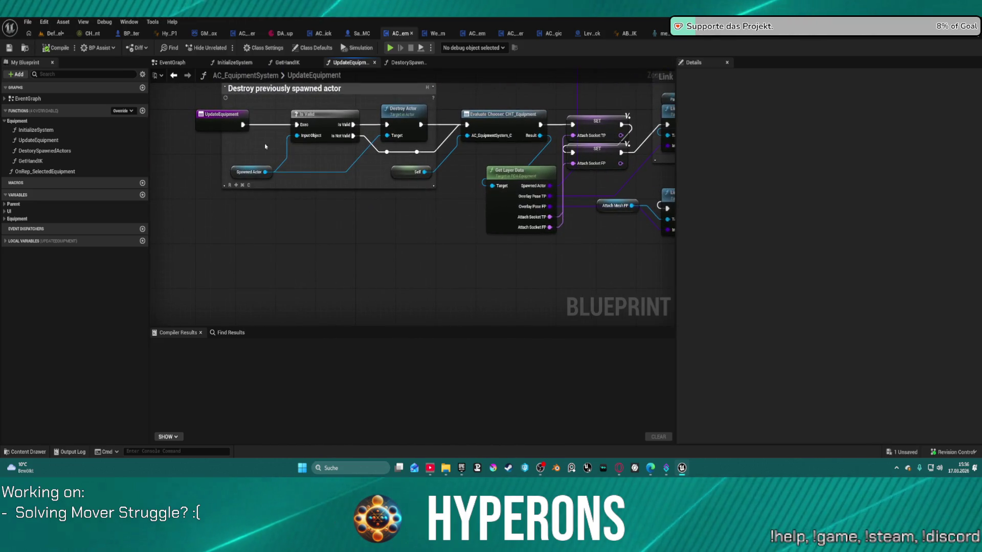
# Inspect the GetHandIK graph, moving the Spawned Actor node left near Get Socket Transform
pyautogui.click(287, 62)
pyautogui.moveTo(391, 234)
pyautogui.mouseDown()
pyautogui.moveTo(530, 221)
pyautogui.moveTo(518, 227)
pyautogui.mouseUp()
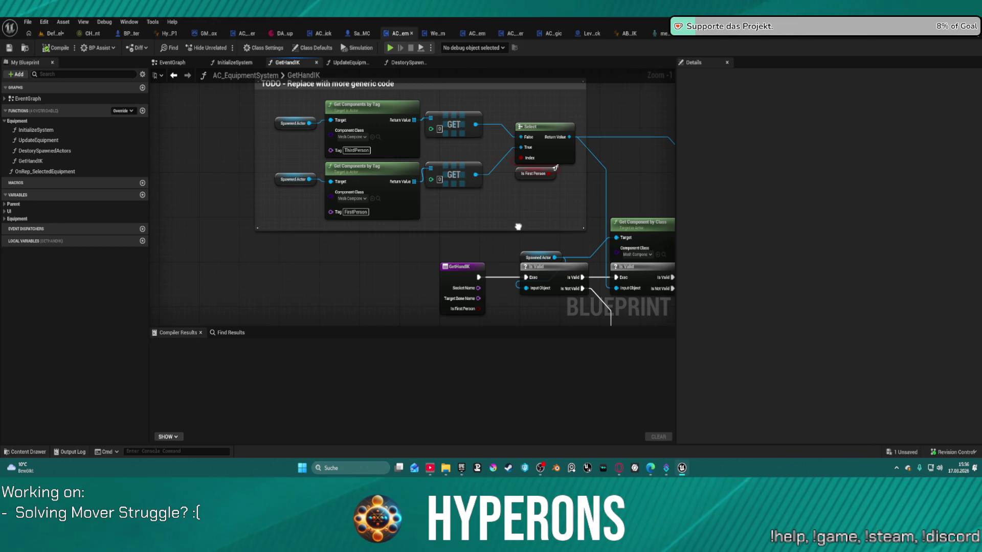
pyautogui.moveTo(518, 226)
pyautogui.mouseDown()
pyautogui.moveTo(317, 186)
pyautogui.moveTo(291, 154)
pyautogui.moveTo(211, 162)
pyautogui.mouseUp()
pyautogui.click(298, 176)
pyautogui.moveTo(415, 148)
pyautogui.mouseDown()
pyautogui.moveTo(353, 254)
pyautogui.moveTo(418, 263)
pyautogui.moveTo(425, 250)
pyautogui.moveTo(408, 214)
pyautogui.mouseUp()
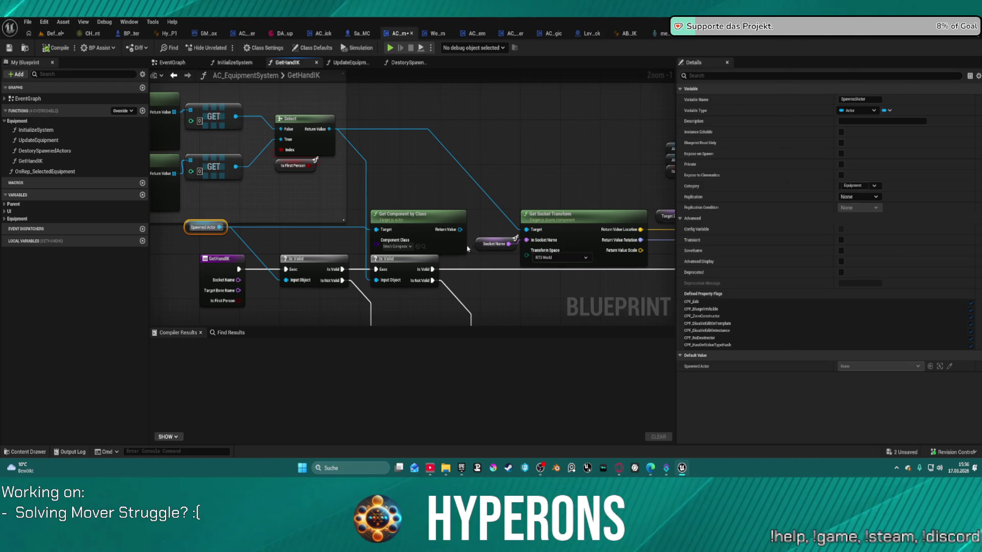
pyautogui.moveTo(460, 230)
pyautogui.mouseDown()
pyautogui.moveTo(557, 235)
pyautogui.moveTo(480, 229)
pyautogui.mouseUp()
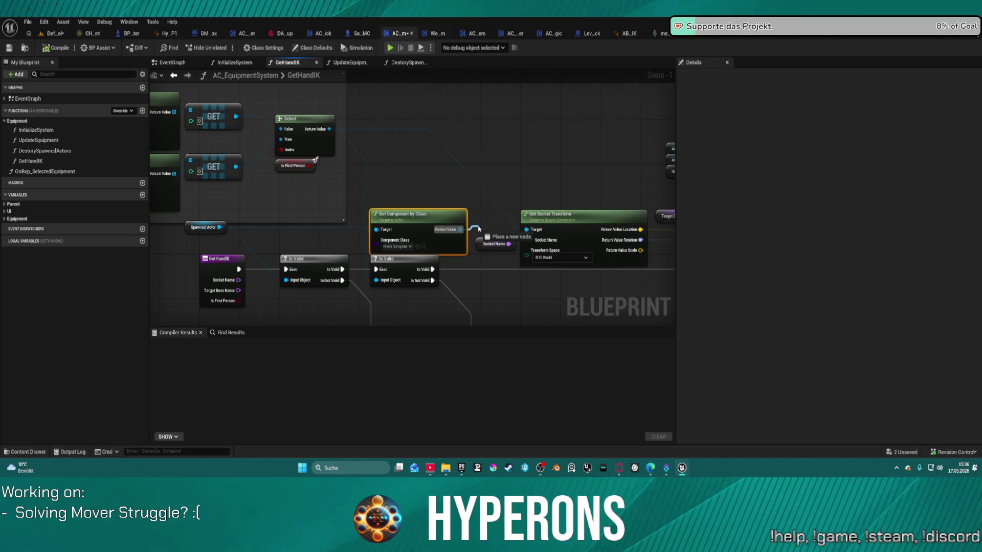
pyautogui.moveTo(483, 230); pyautogui.dragTo(483, 230)
pyautogui.moveTo(438, 188)
pyautogui.mouseDown()
pyautogui.moveTo(616, 201)
pyautogui.moveTo(474, 198)
pyautogui.mouseUp()
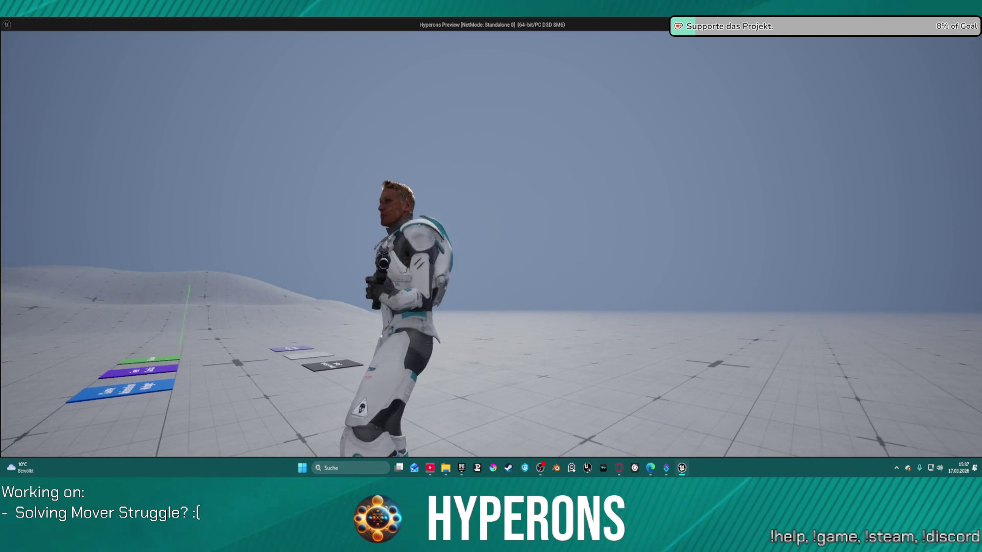
# Close the preview, set GameMode Override to BP_ARPG_GameMode, and save the level
pyautogui.press('Escape')
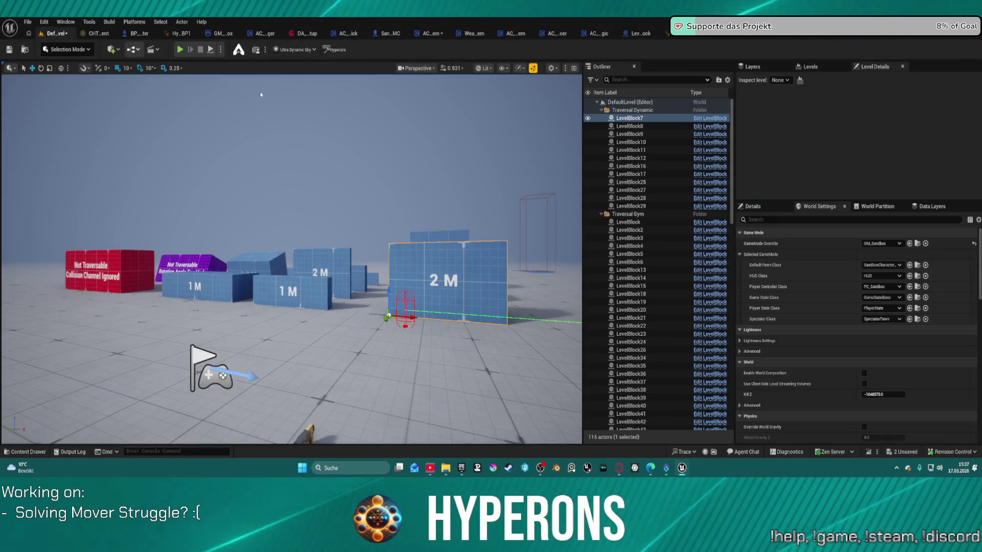
pyautogui.click(880, 234)
pyautogui.click(749, 233)
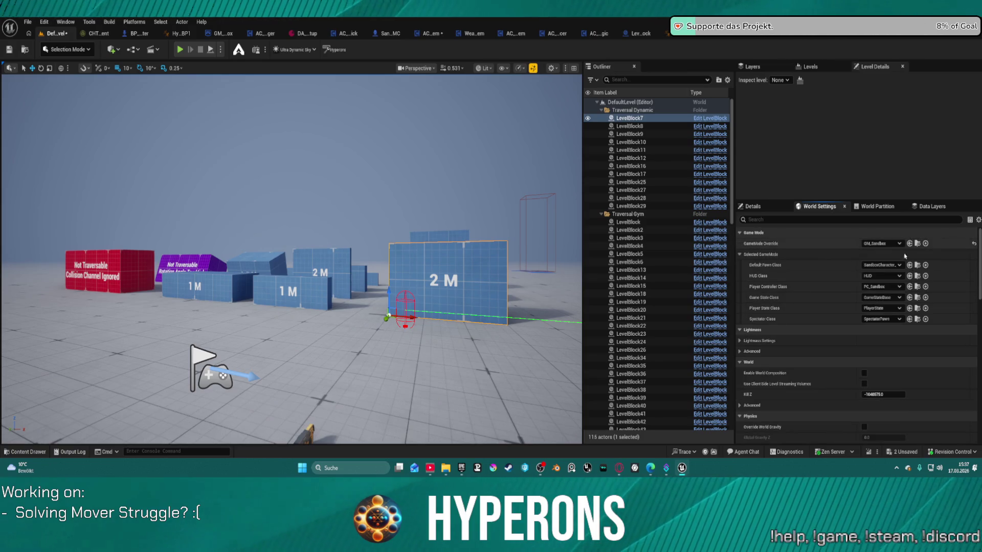
pyautogui.click(880, 244)
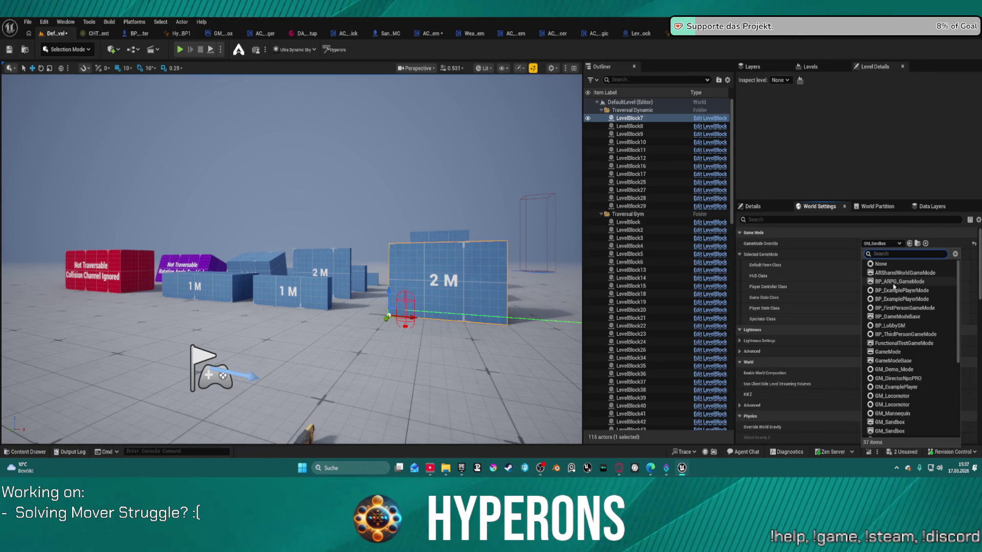
pyautogui.click(895, 282)
pyautogui.hotkey('ctrl', 's')
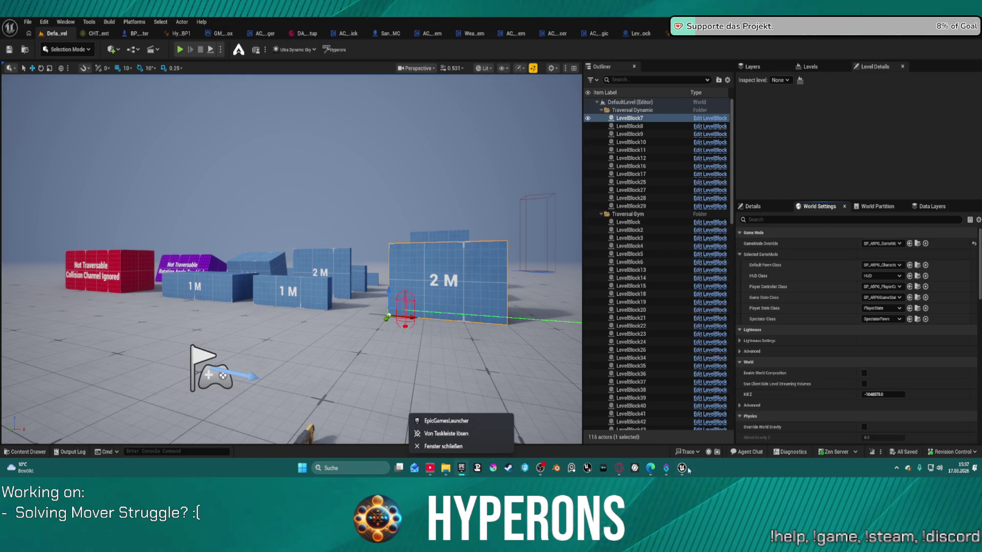
# Close the Message Log window and start a playtest with the ARPG game mode
pyautogui.moveTo(682, 469)
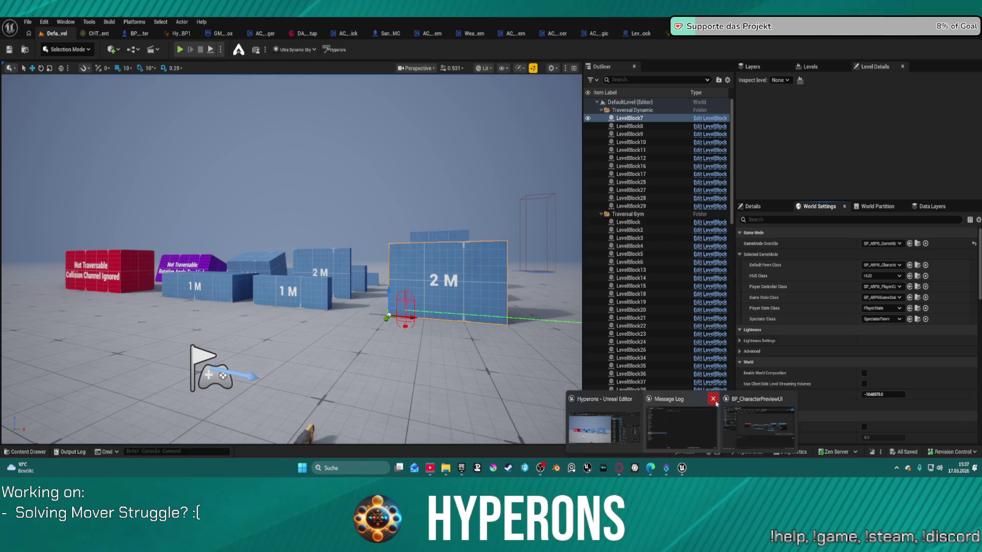
pyautogui.click(713, 399)
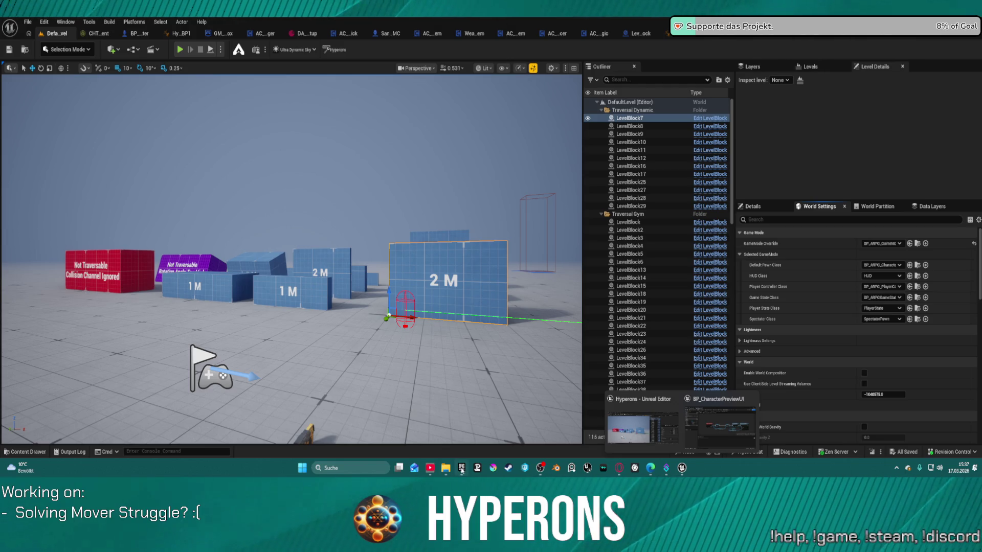
pyautogui.click(896, 469)
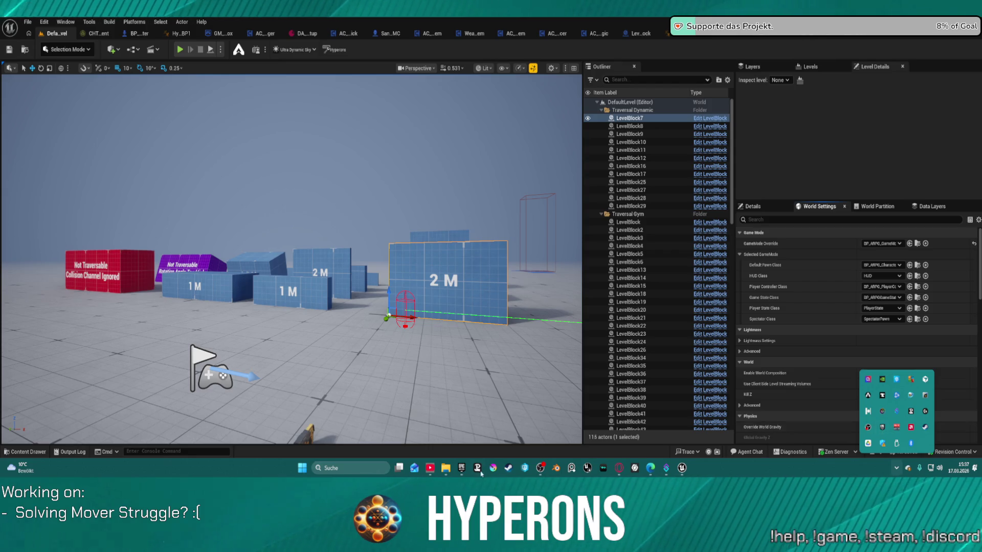
pyautogui.click(462, 468)
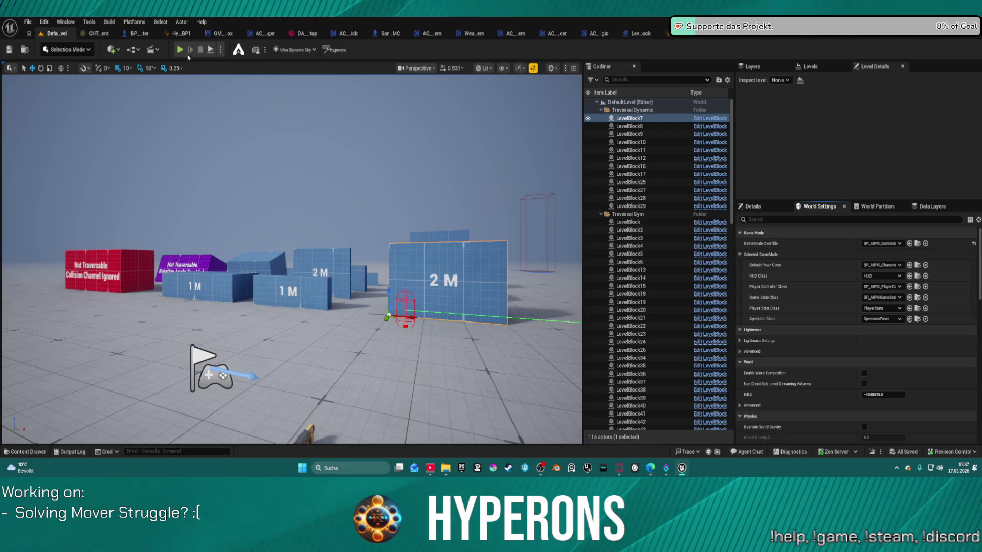
pyautogui.hotkey('alt', 'p')
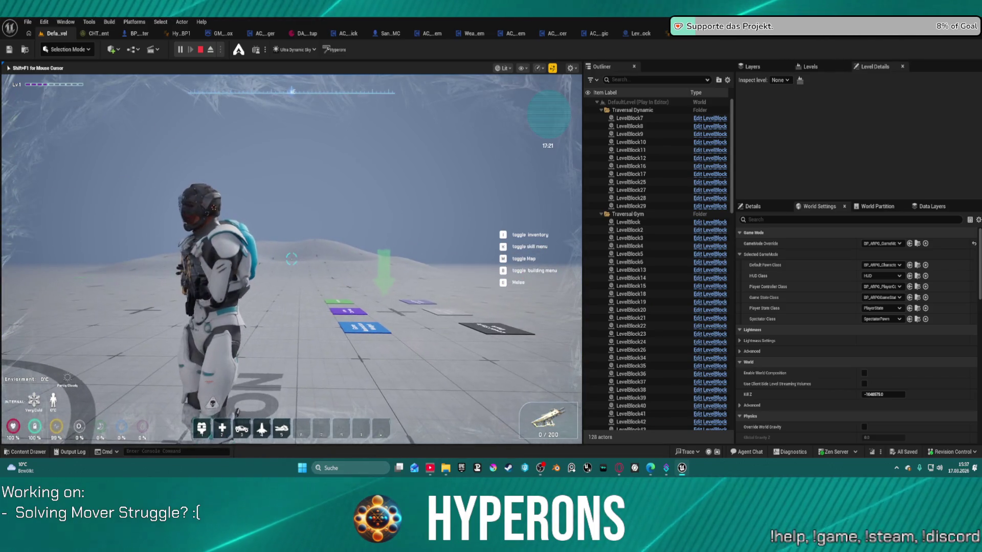
# Stop the ARPG playtest and switch to ABP_Equipment_HandIK's UpdateHandIK graph
pyautogui.press('Escape')
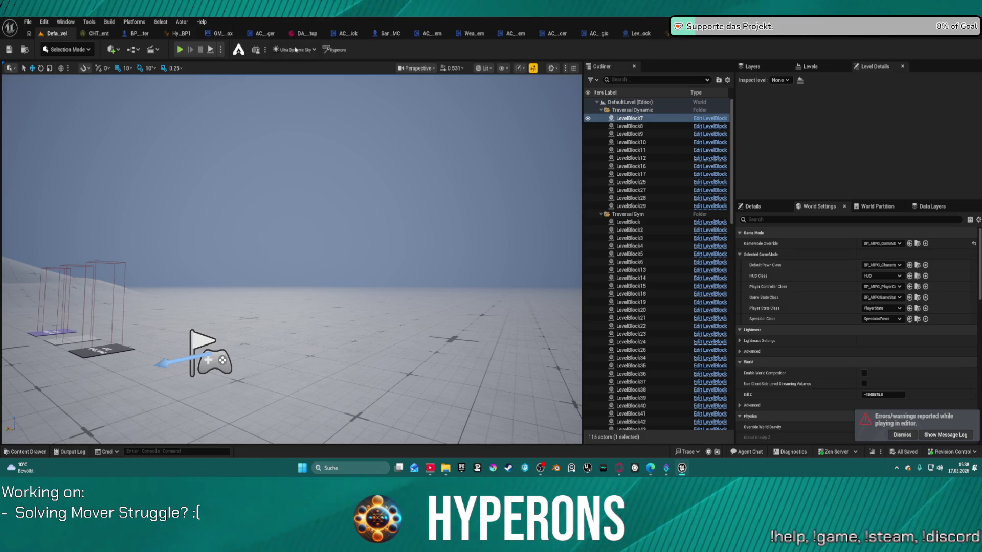
pyautogui.click(181, 33)
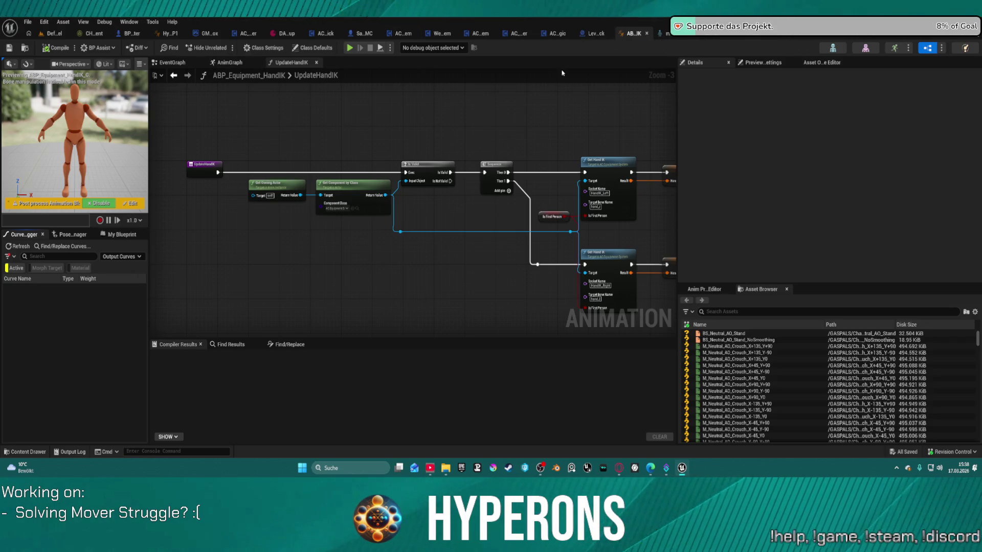
# Show the animation Preview Settings and review the start of the UpdateHandIK graph
pyautogui.scroll(-1, 431, 144)
pyautogui.click(762, 63)
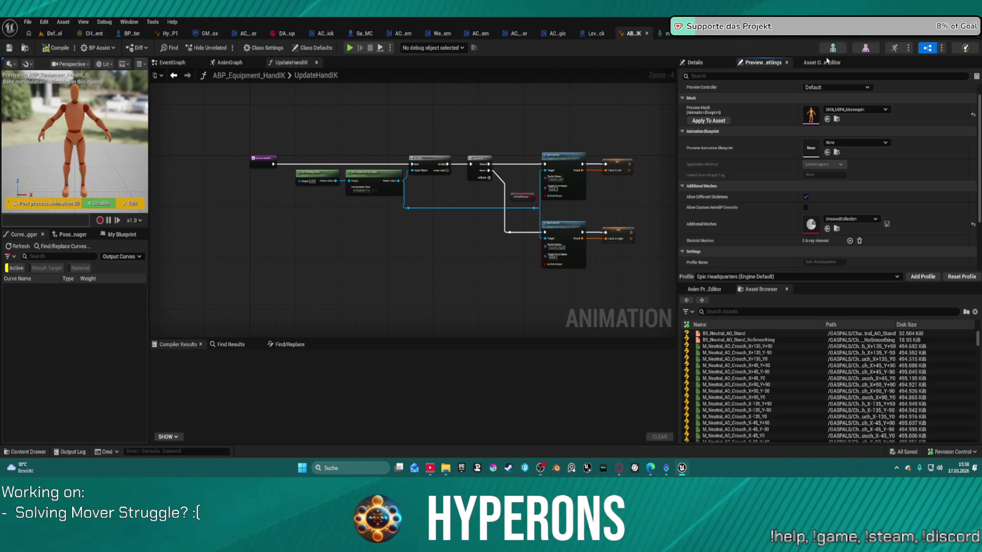
pyautogui.scroll(4, 470, 215)
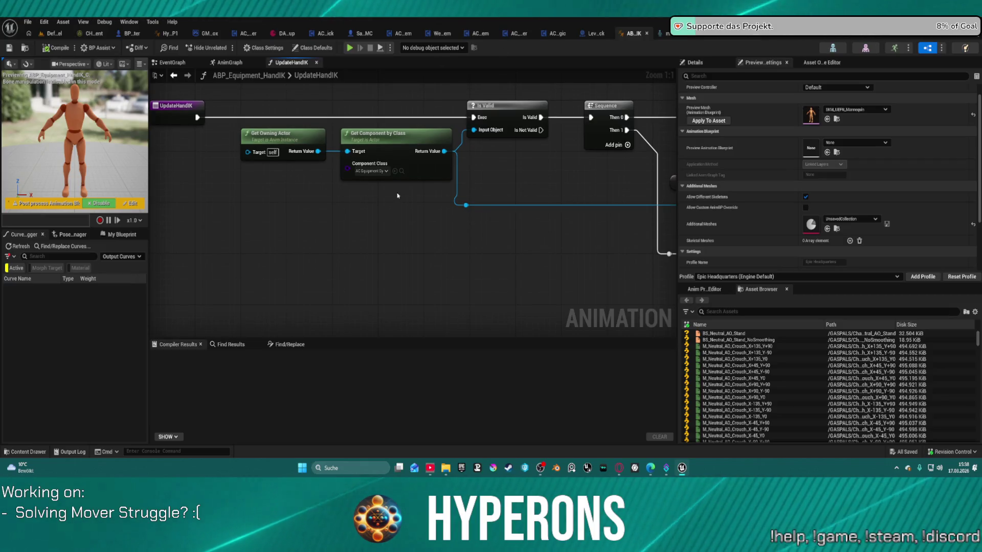
pyautogui.moveTo(470, 215); pyautogui.dragTo(496, 234)
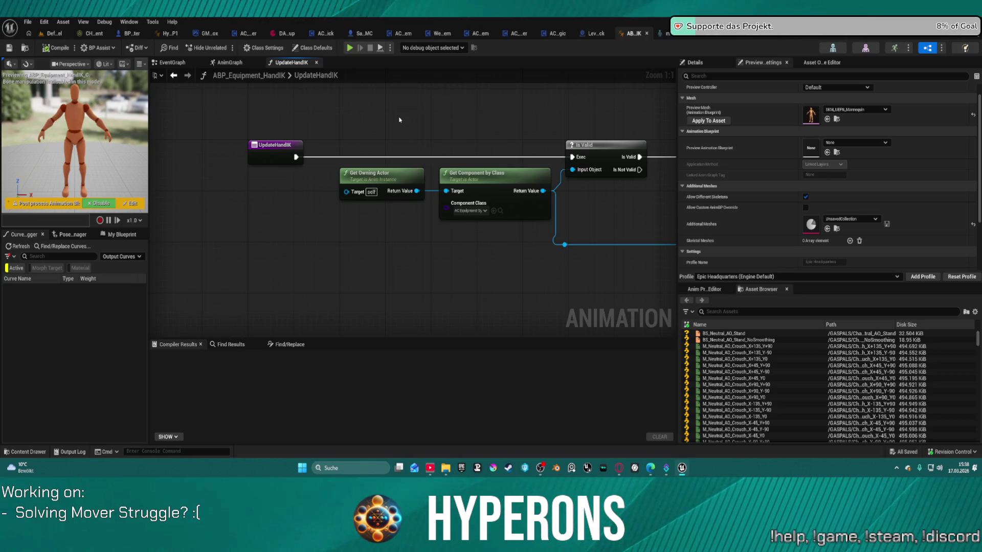
# Inspect the AnimGraph's Hand IK FABRIK nodes, then move to the SandboxCharacter_CMC blueprint
pyautogui.click(227, 62)
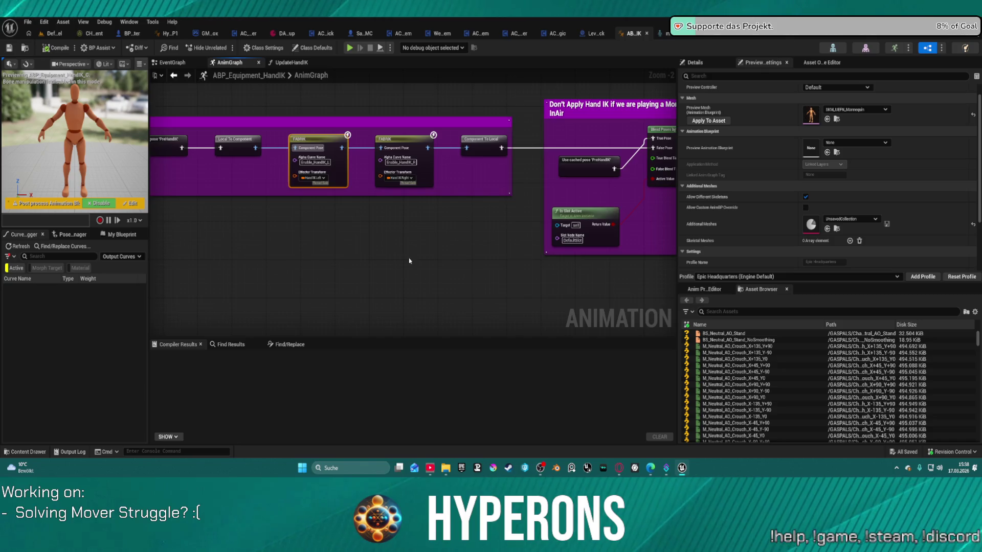
pyautogui.scroll(2, 409, 260)
pyautogui.moveTo(496, 251)
pyautogui.mouseDown()
pyautogui.moveTo(135, 246)
pyautogui.moveTo(552, 240)
pyautogui.moveTo(530, 236)
pyautogui.mouseUp()
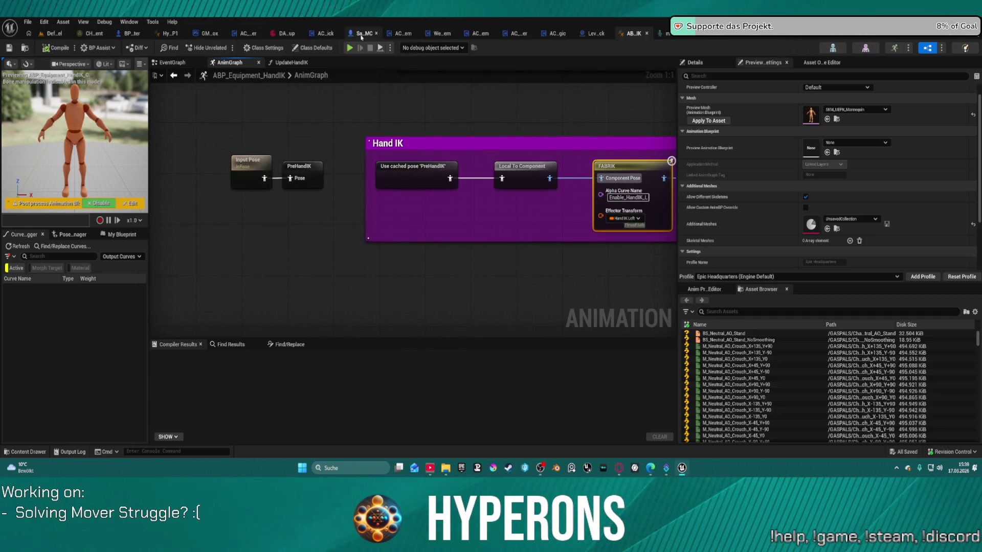
pyautogui.click(362, 36)
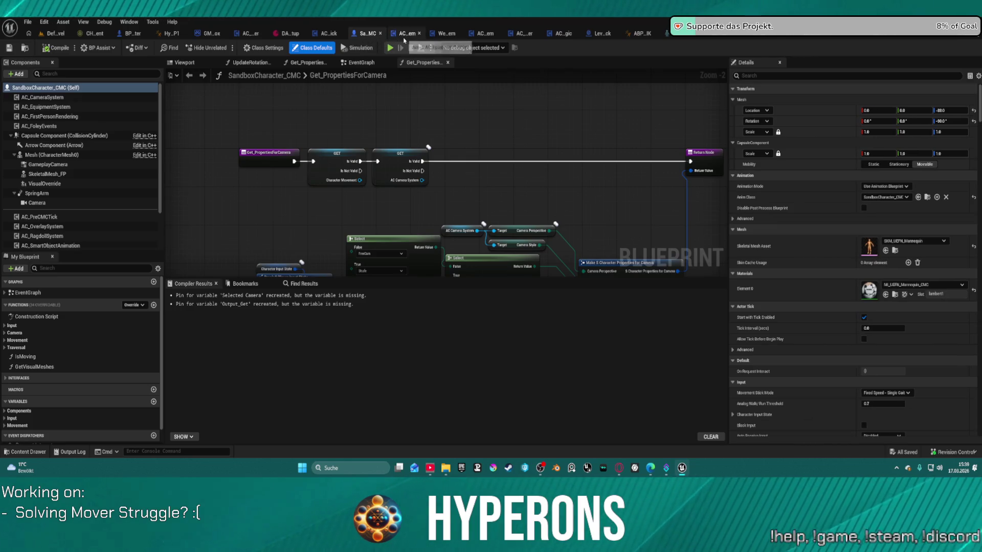
# Close the SandboxCharacter_CMC blueprint tab and restore the Unreal editor window
pyautogui.middleClick(359, 37)
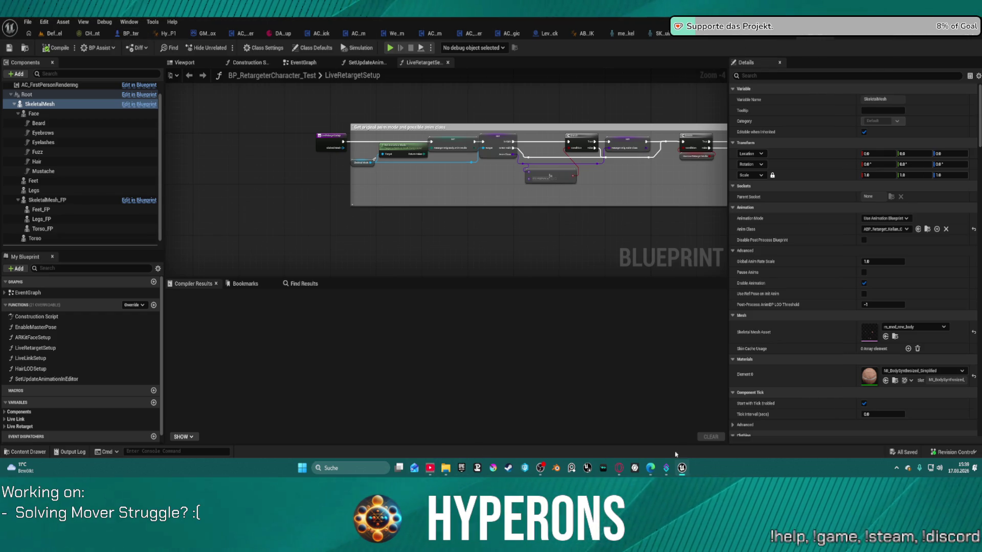
pyautogui.moveTo(688, 468)
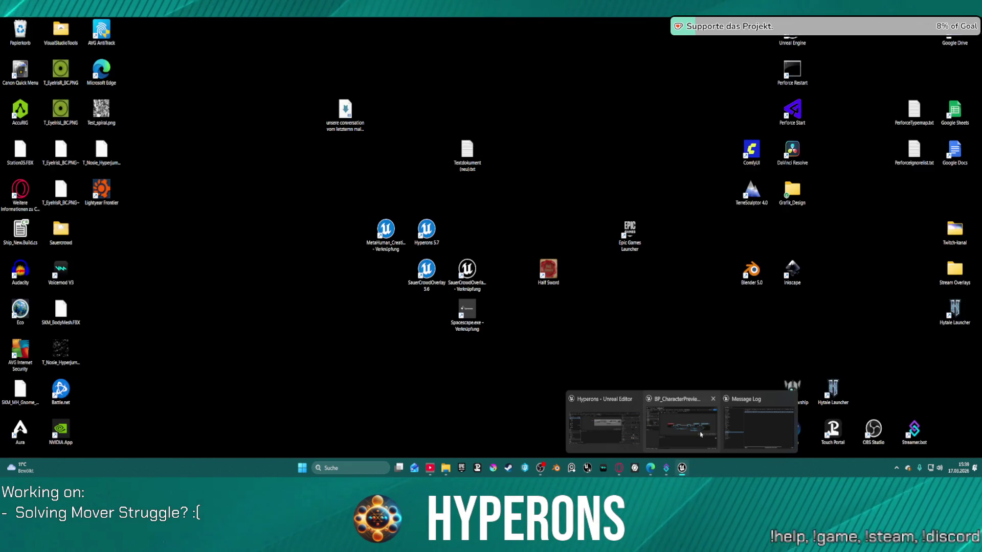
pyautogui.click(700, 434)
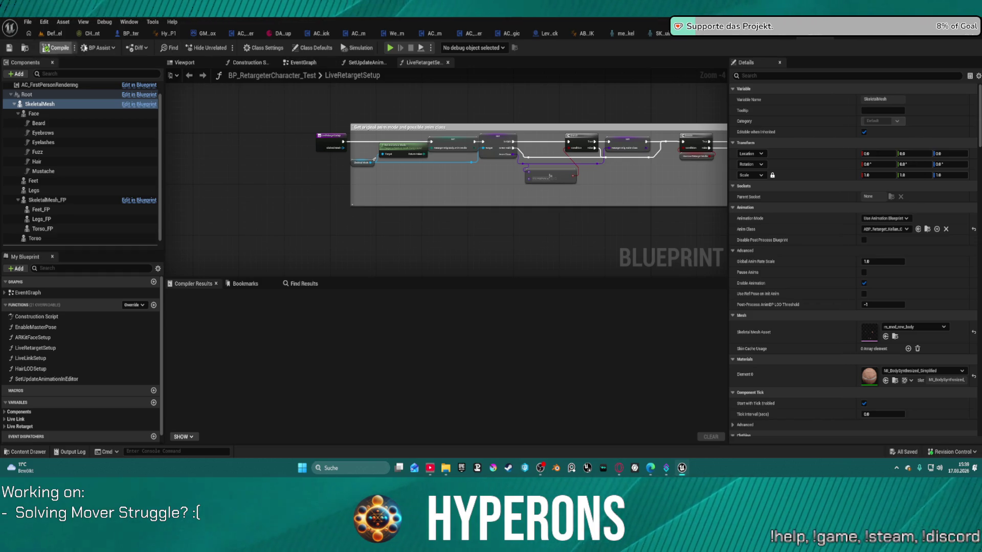
# From HyperCharacter_Mover_ABP1, open SandboxCharacter_Mover via the Content Drawer
pyautogui.click(169, 33)
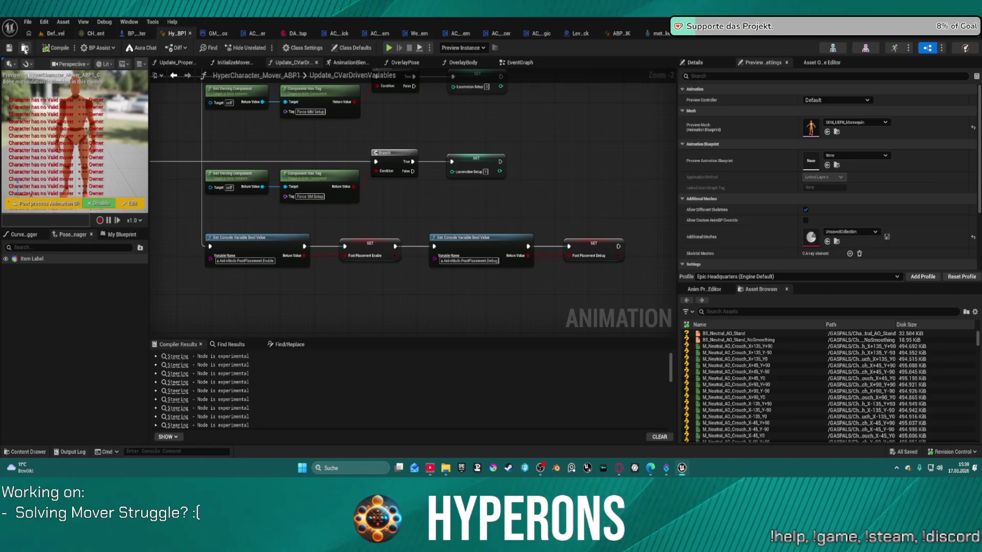
pyautogui.hotkey('ctrl', 'space')
pyautogui.doubleClick(802, 348)
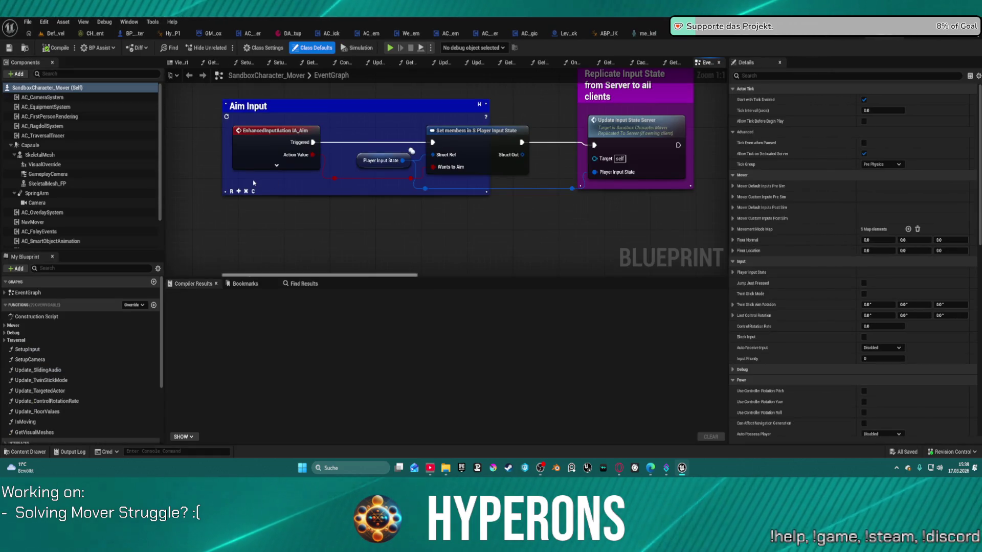
# Frame the SandboxCharacter_Mover EventGraph and pan to the Event Tick and Event Possessed groups
pyautogui.scroll(-12, 449, 172)
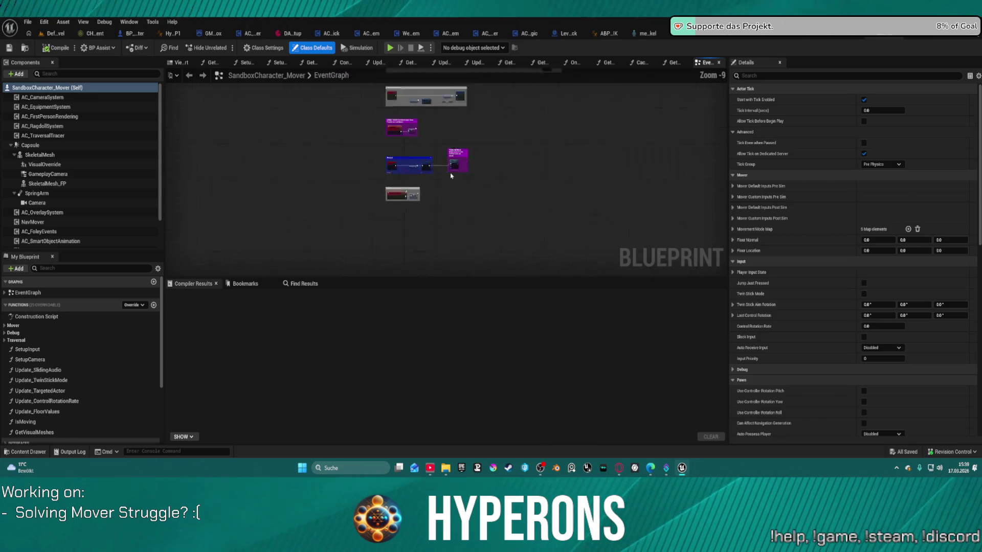
pyautogui.press('Home')
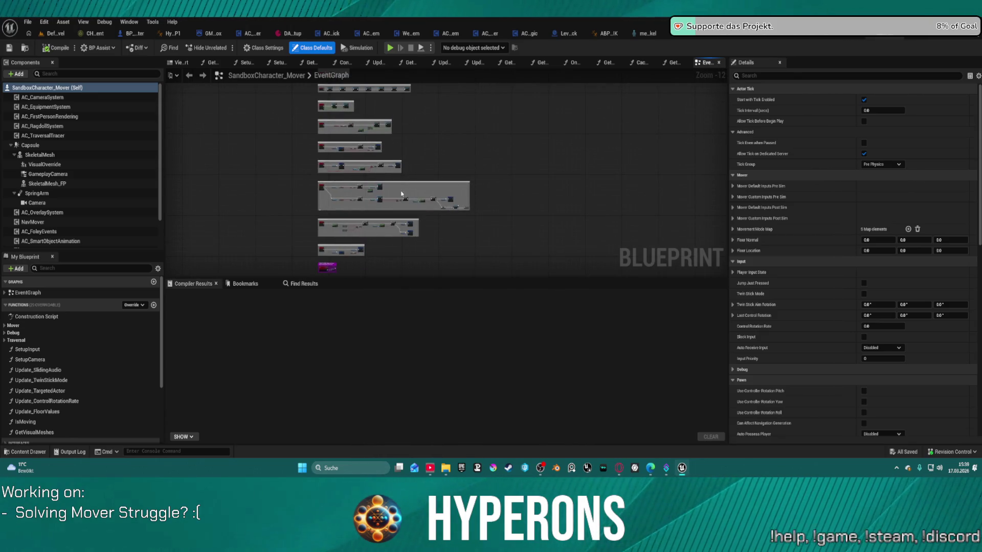
pyautogui.scroll(12, 446, 194)
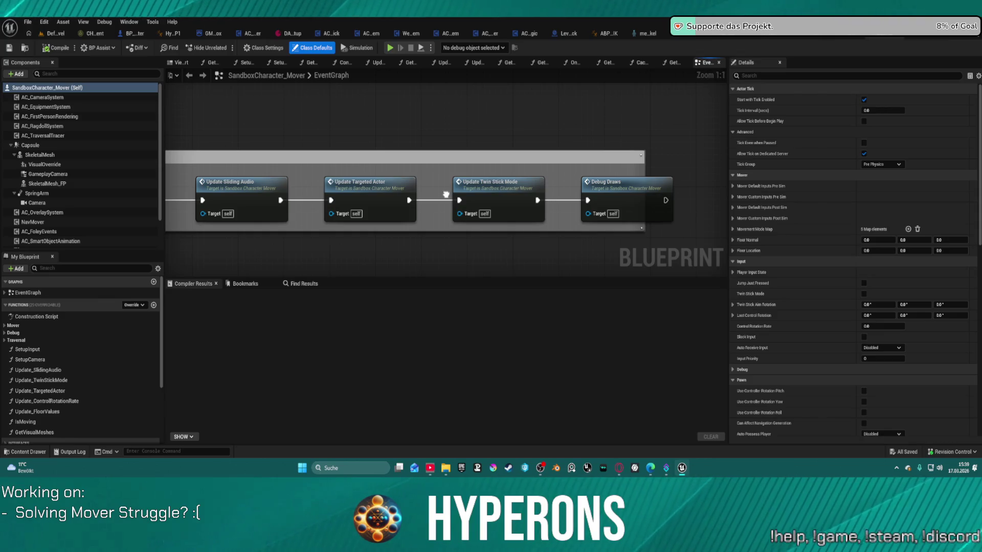
pyautogui.scroll(-1, 552, 205)
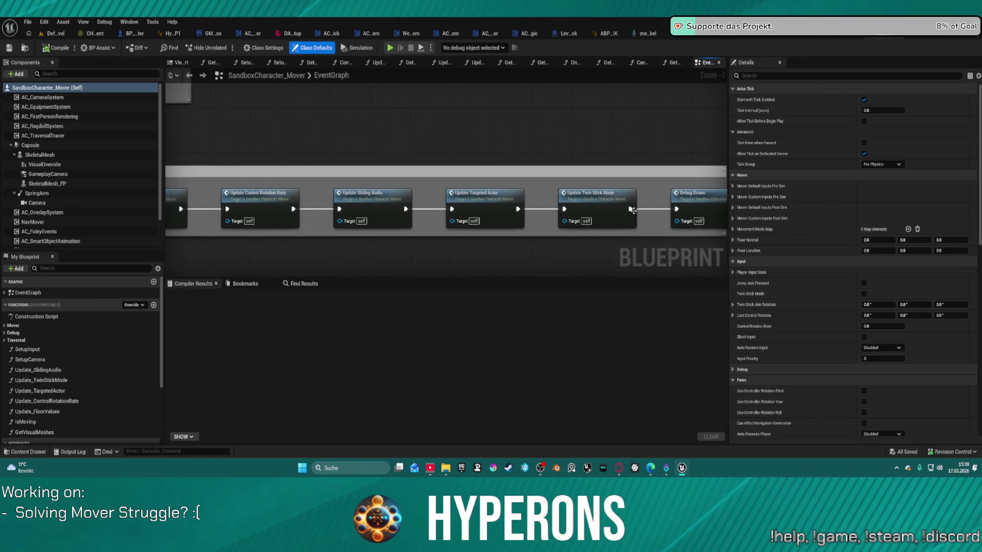
pyautogui.moveTo(608, 203)
pyautogui.mouseDown()
pyautogui.moveTo(602, 211)
pyautogui.moveTo(919, 176)
pyautogui.mouseUp()
pyautogui.scroll(-3, 540, 197)
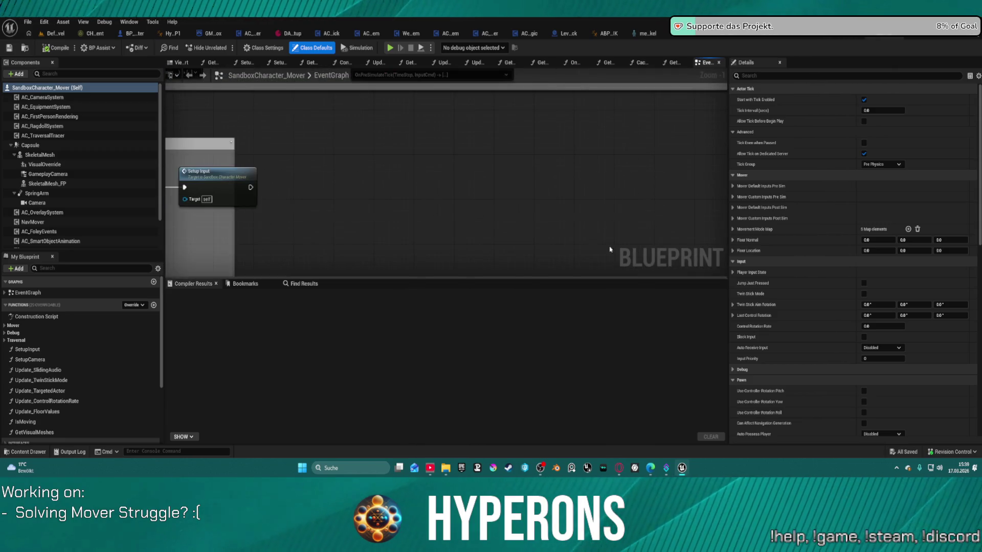
pyautogui.scroll(3, 540, 197)
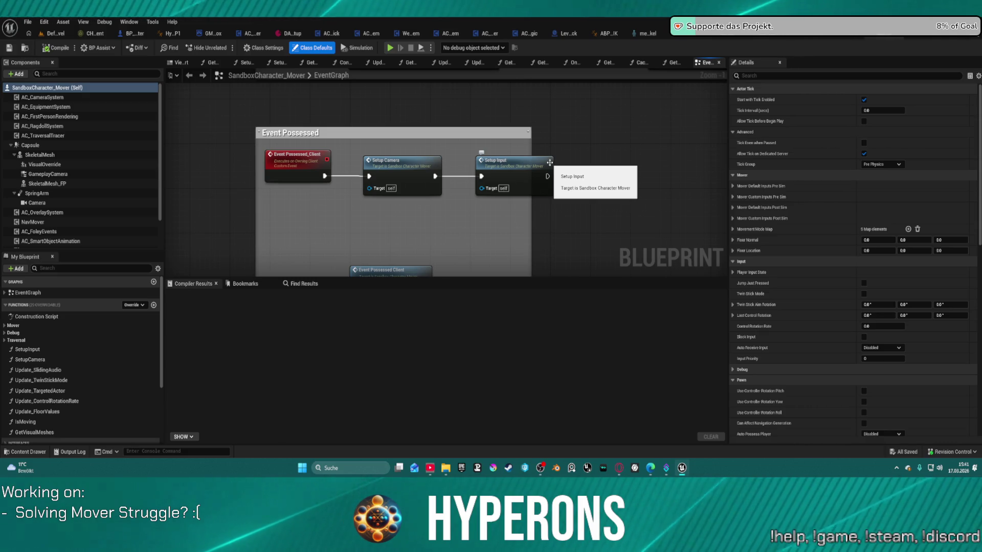
# Return to ABP_Equipment_HandIK to view its Hand IK FABRIK nodes again
pyautogui.scroll(1, 550, 163)
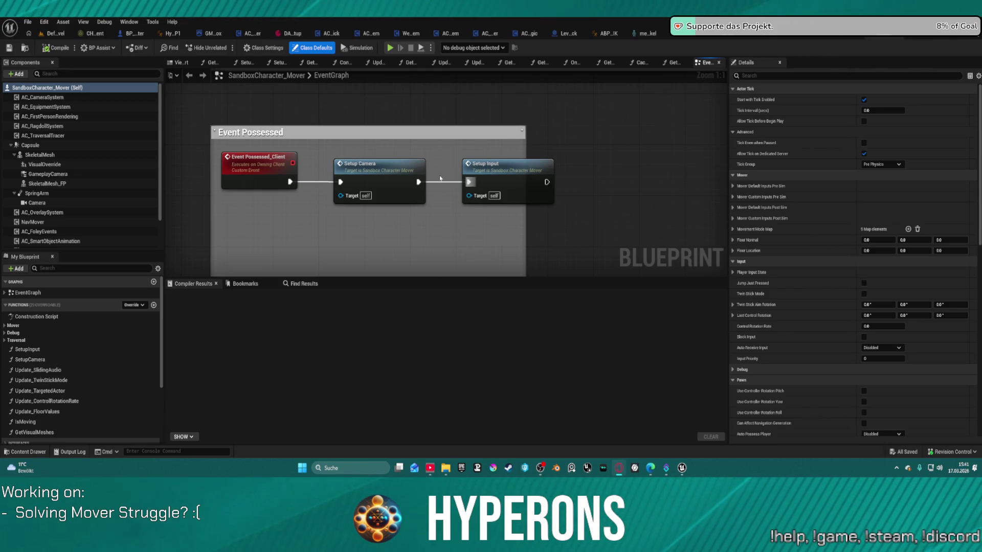
pyautogui.click(603, 34)
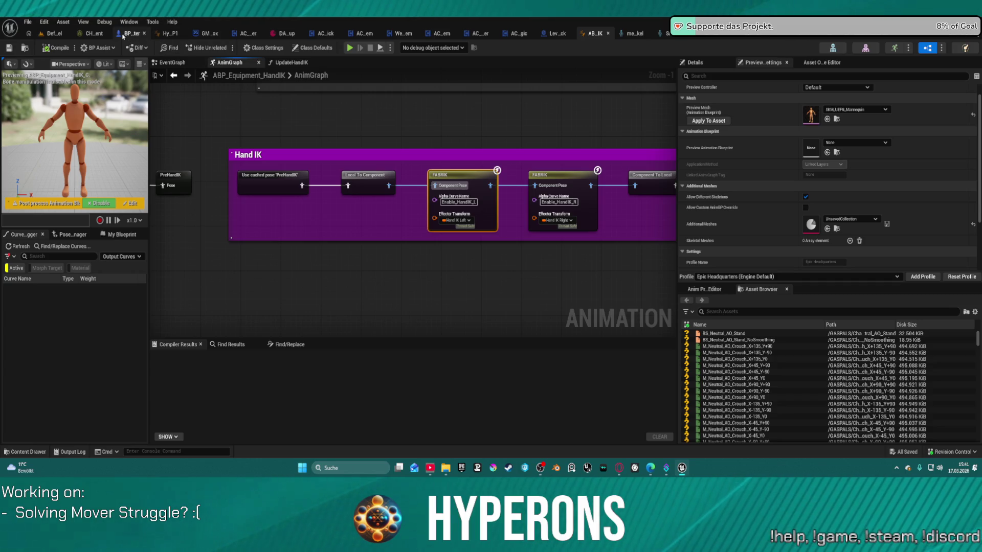
# In BP_ARPG_Character, set the SkeletalMesh's Anim Class to SandboxCharacter_Mover_ABP
pyautogui.click(123, 34)
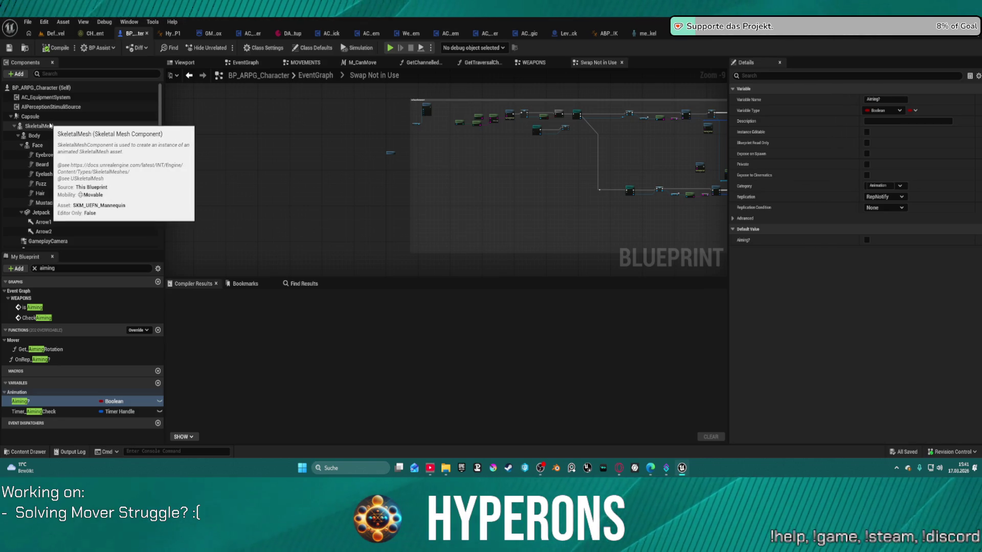
pyautogui.click(50, 125)
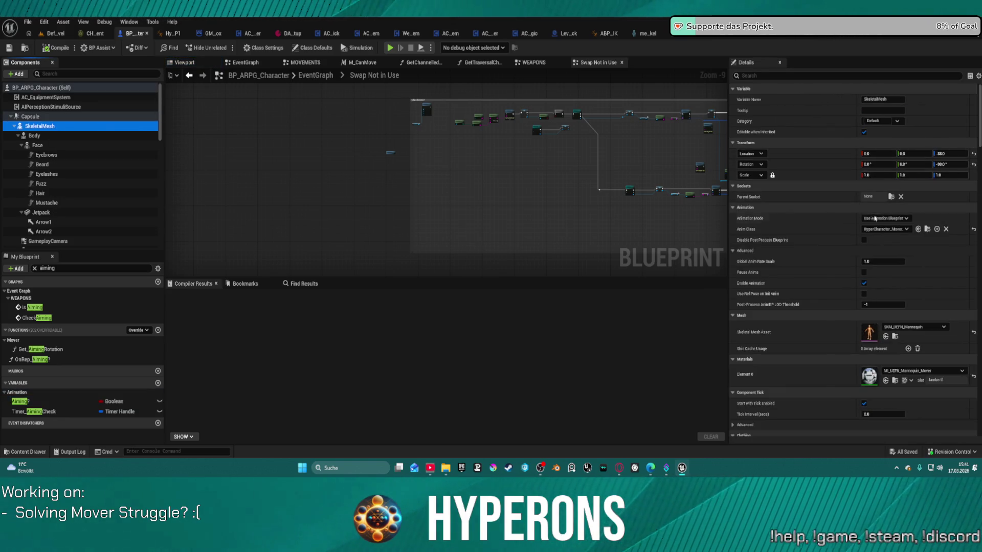
pyautogui.click(887, 230)
pyautogui.write('san')
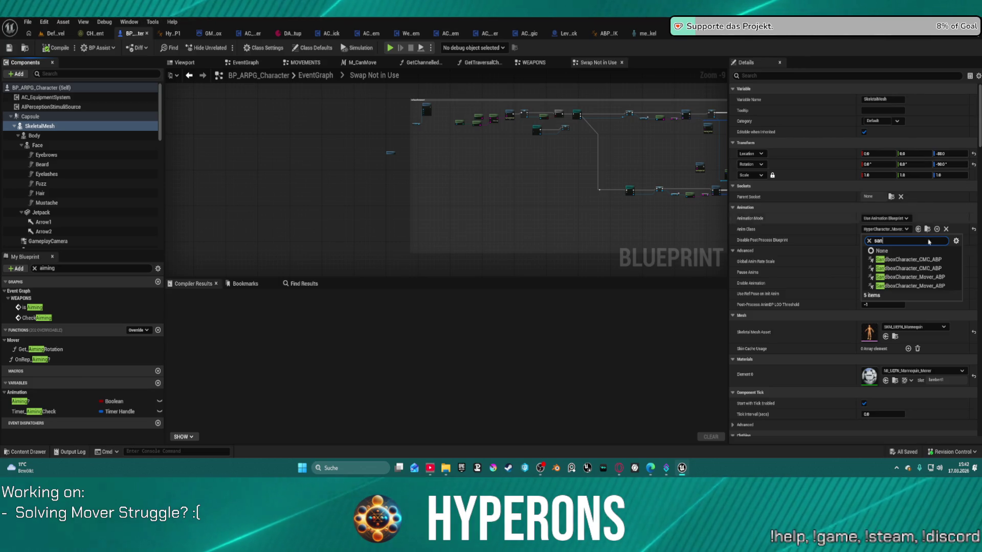
pyautogui.click(915, 285)
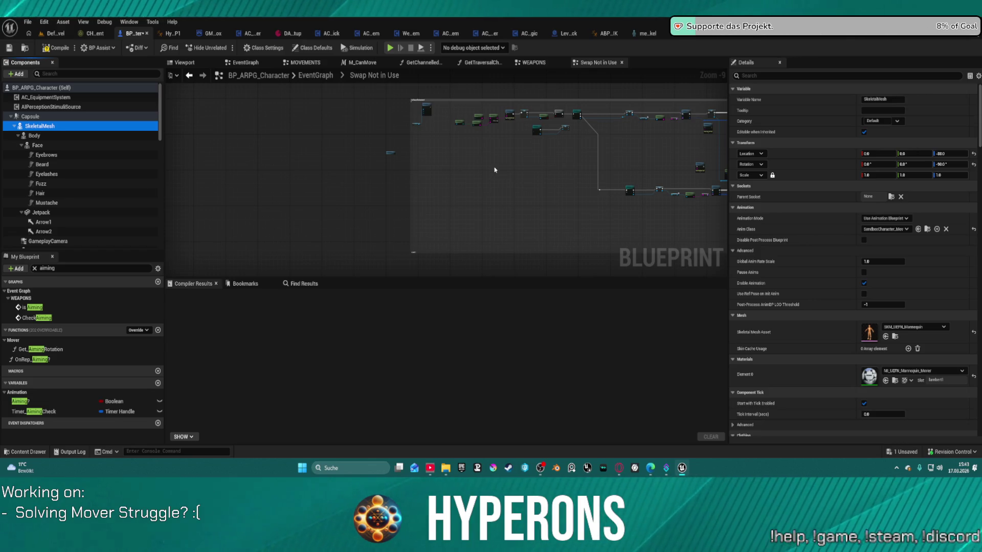
# Compile BP_ARPG_Character, playtest it in editor despite the compile errors, then stop the session
pyautogui.click(399, 59)
pyautogui.press('F7')
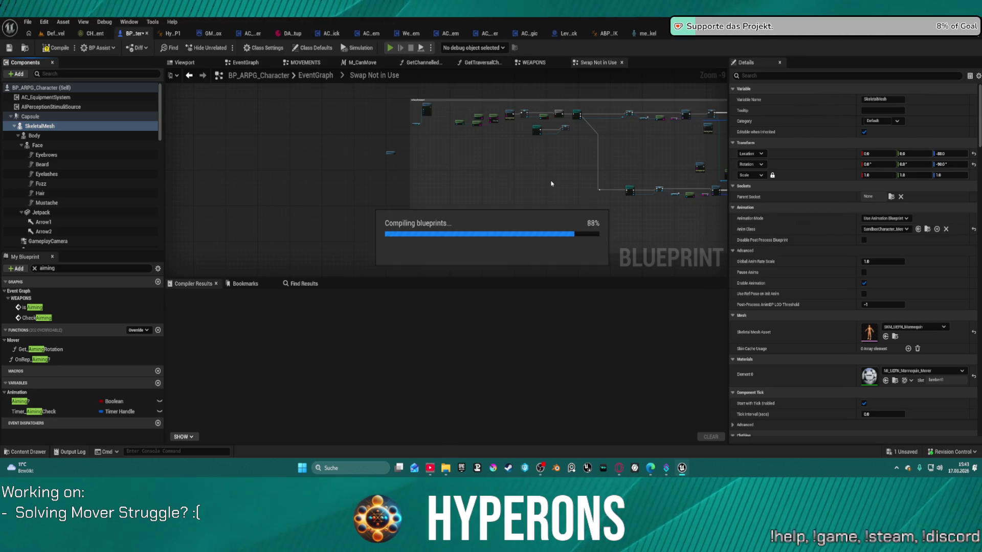
pyautogui.hotkey('alt', 'p')
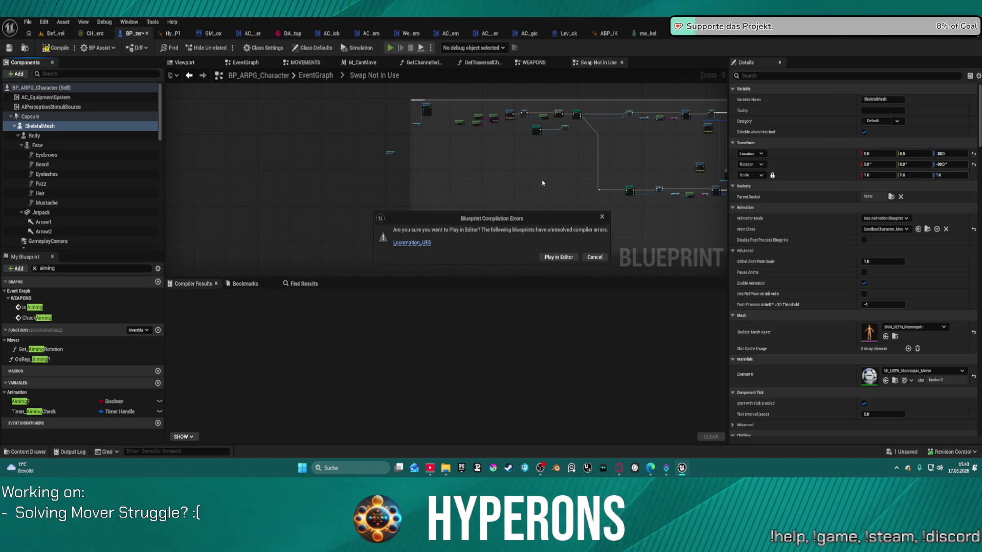
pyautogui.click(562, 256)
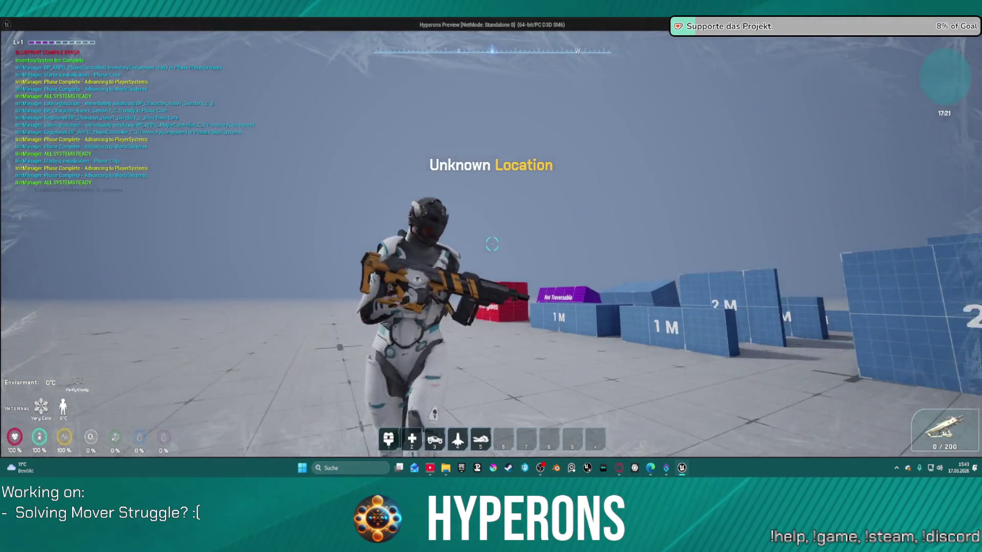
pyautogui.press('Escape')
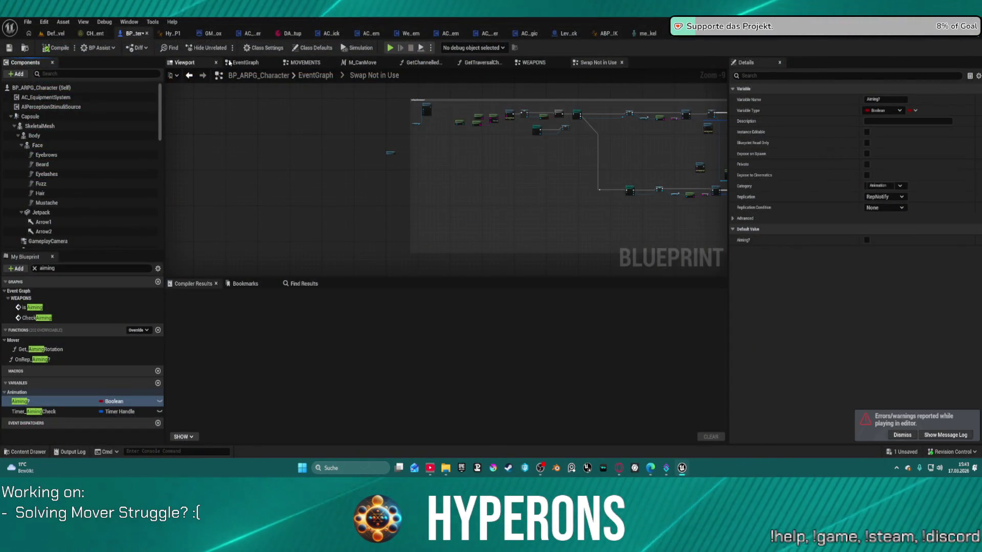
# Undo the animation class change and add a reroute point on the Initialize Components exec wire
pyautogui.click(92, 126)
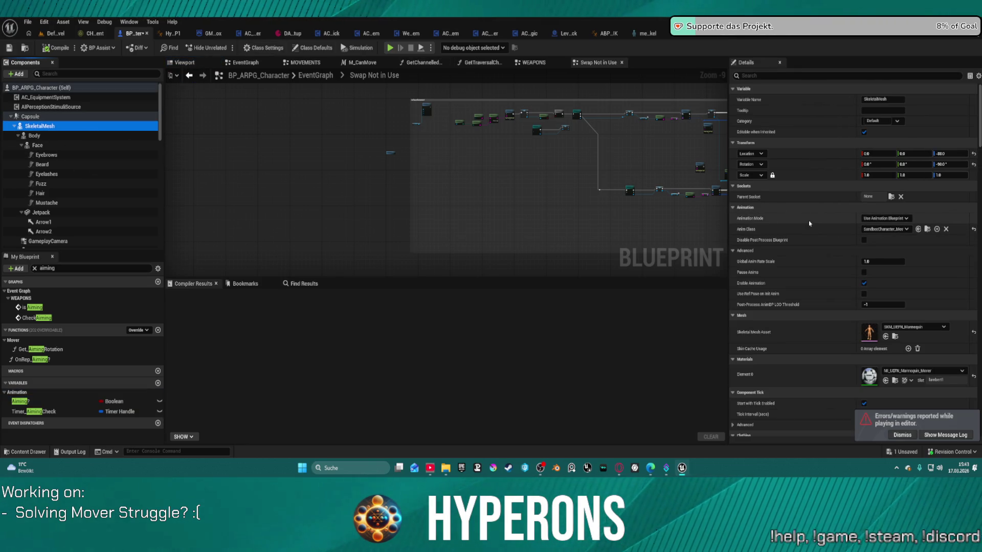
pyautogui.hotkey('ctrl', 'z')
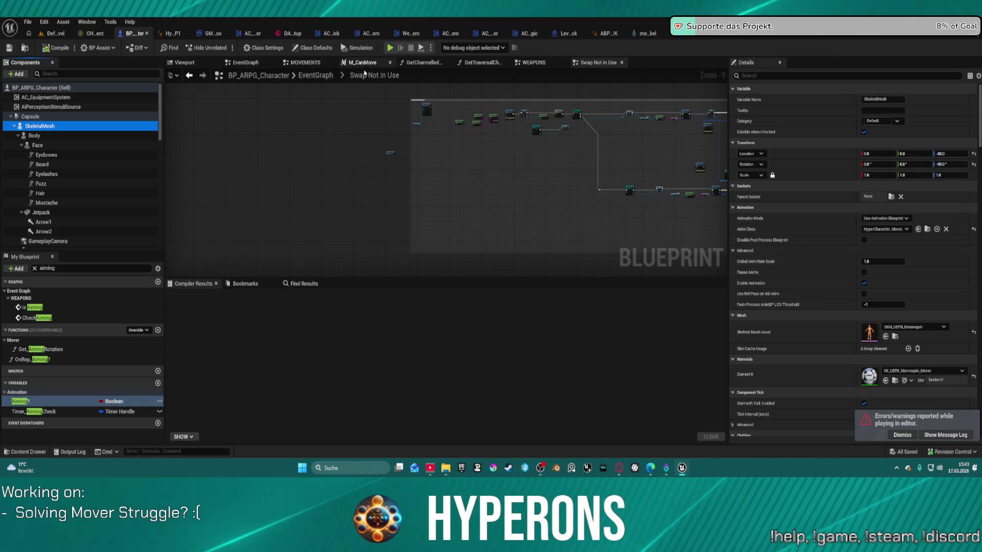
pyautogui.click(316, 76)
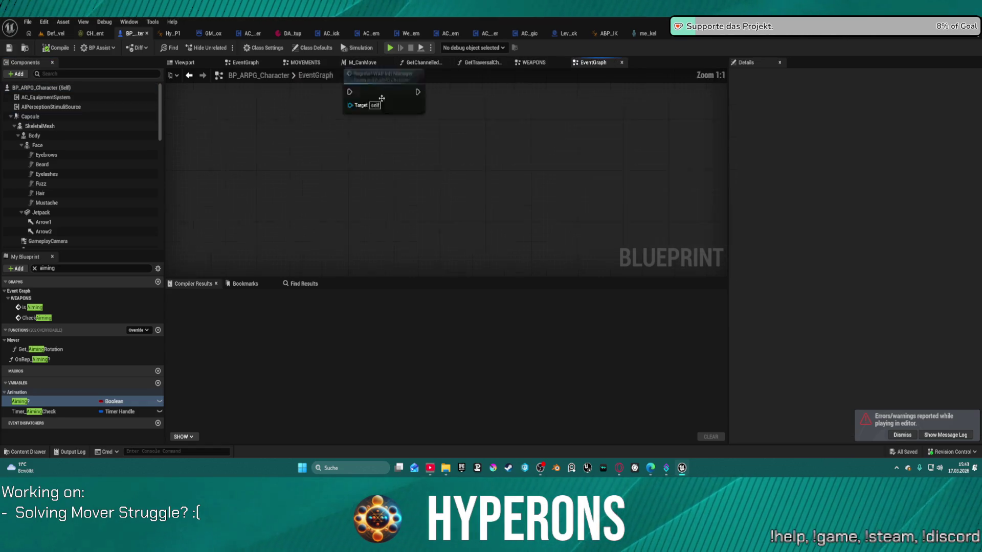
pyautogui.moveTo(388, 200)
pyautogui.mouseDown()
pyautogui.moveTo(486, 128)
pyautogui.moveTo(504, 188)
pyautogui.mouseUp()
pyautogui.scroll(9, 445, 186)
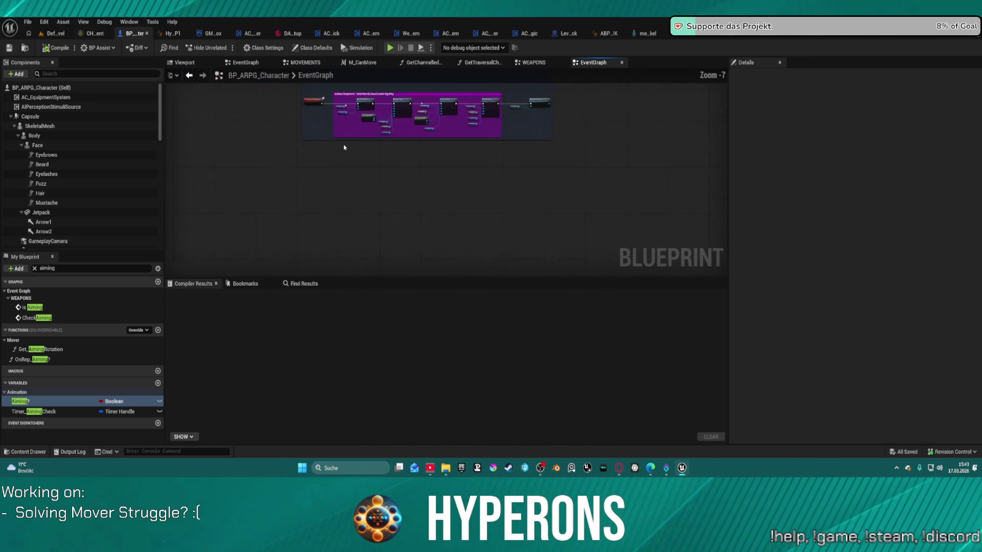
pyautogui.scroll(2, 471, 194)
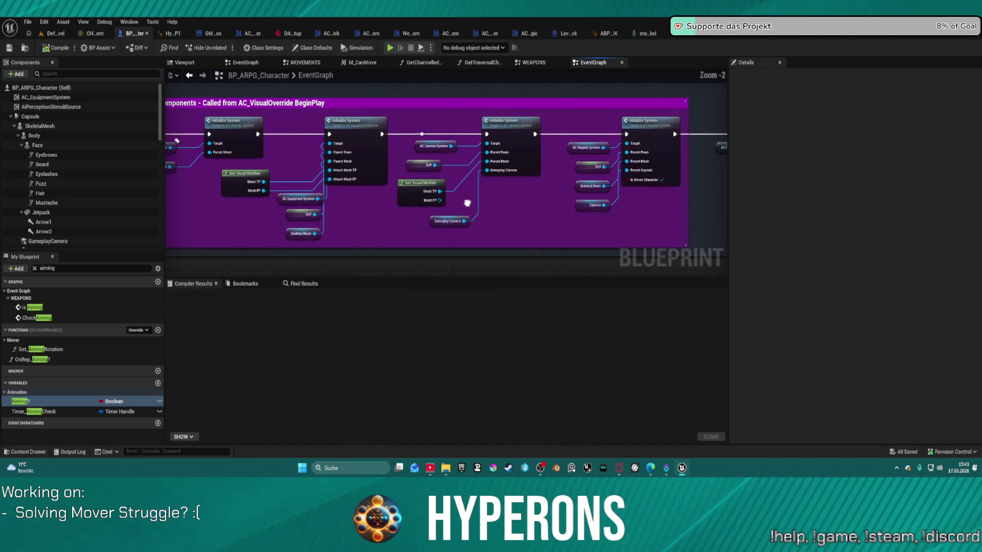
pyautogui.moveTo(465, 210); pyautogui.dragTo(653, 208)
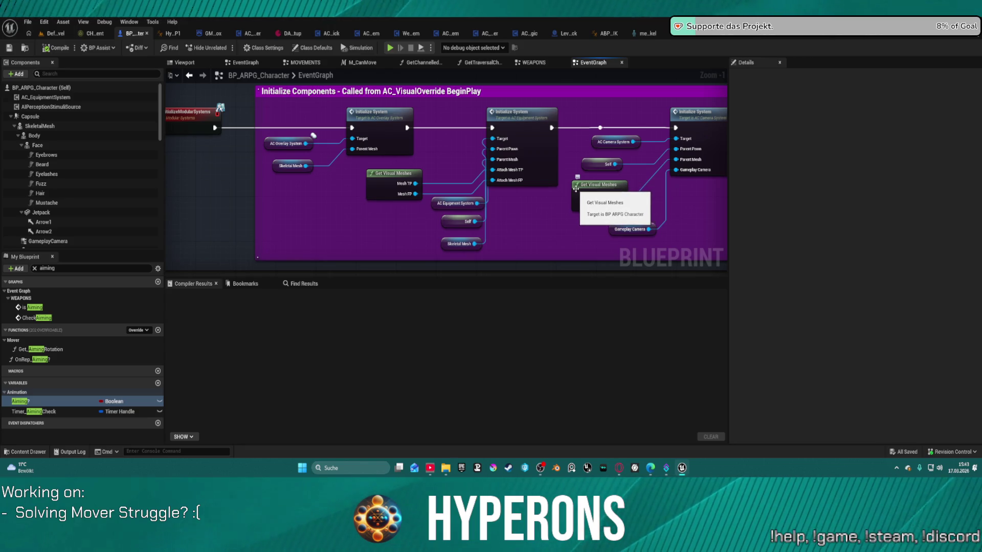
pyautogui.moveTo(629, 129); pyautogui.dragTo(456, 136)
pyautogui.doubleClick(427, 135)
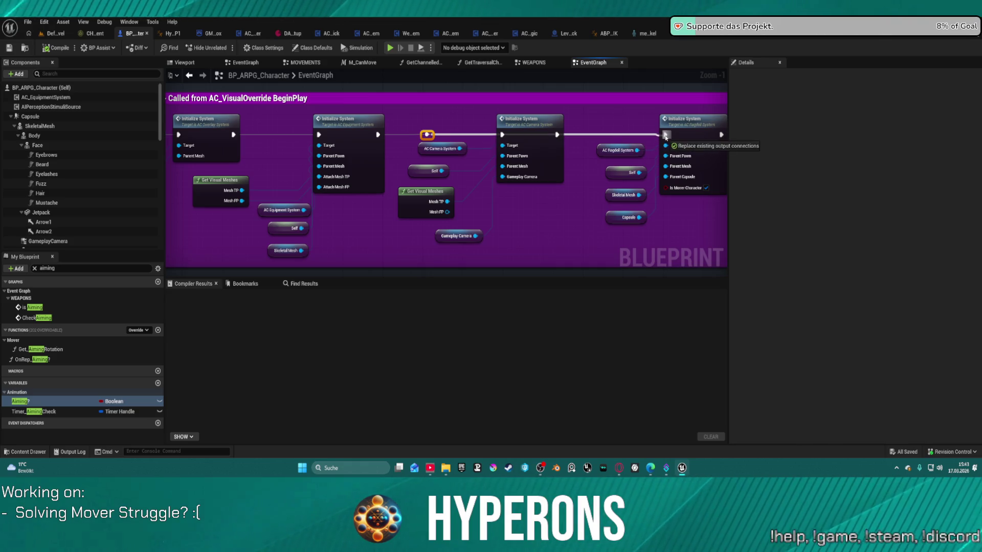
# Open AC_OverlaySystem's InitializeSystem function from the overlay Initialize System node
pyautogui.moveTo(433, 134); pyautogui.dragTo(497, 152)
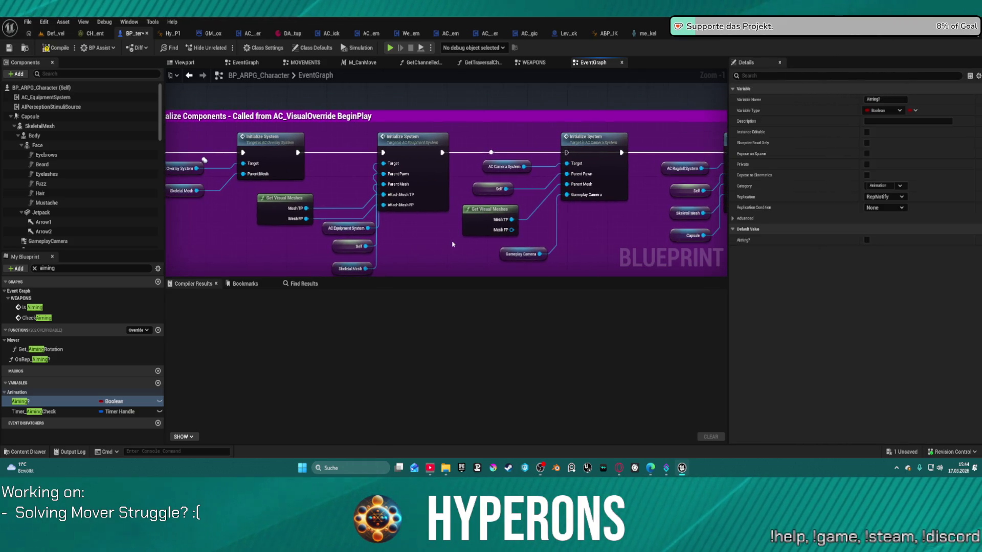
pyautogui.moveTo(452, 244); pyautogui.dragTo(543, 202)
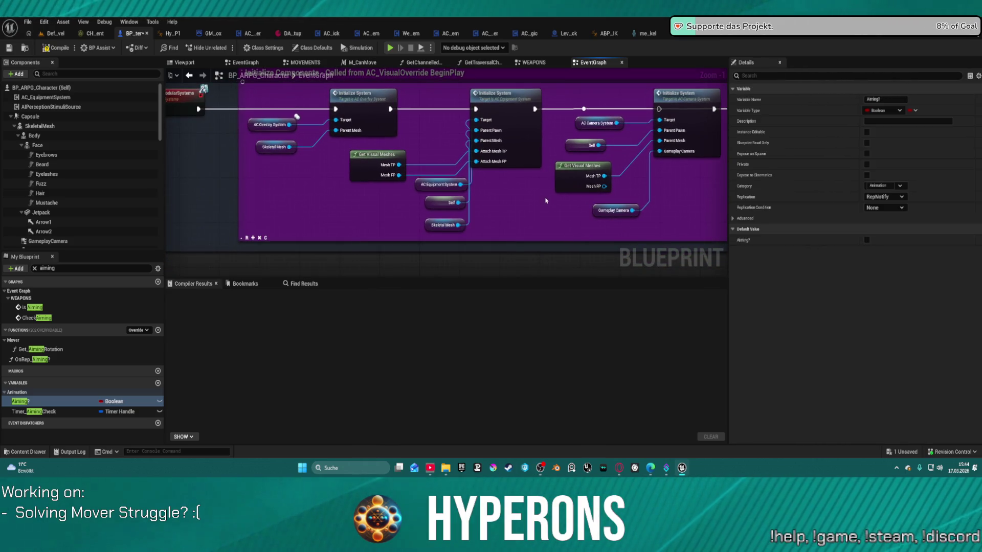
pyautogui.rightClick(373, 121)
pyautogui.click(372, 122)
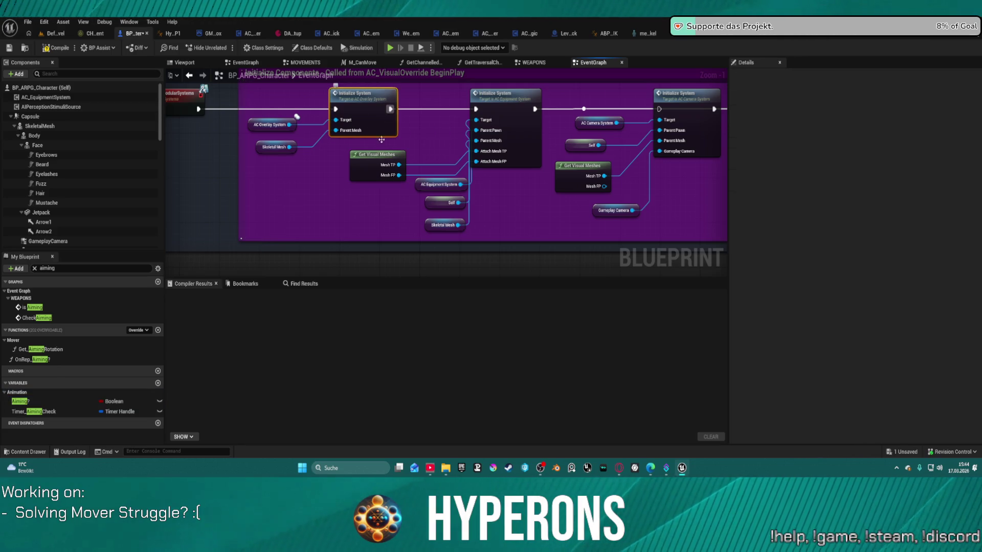
pyautogui.doubleClick(372, 121)
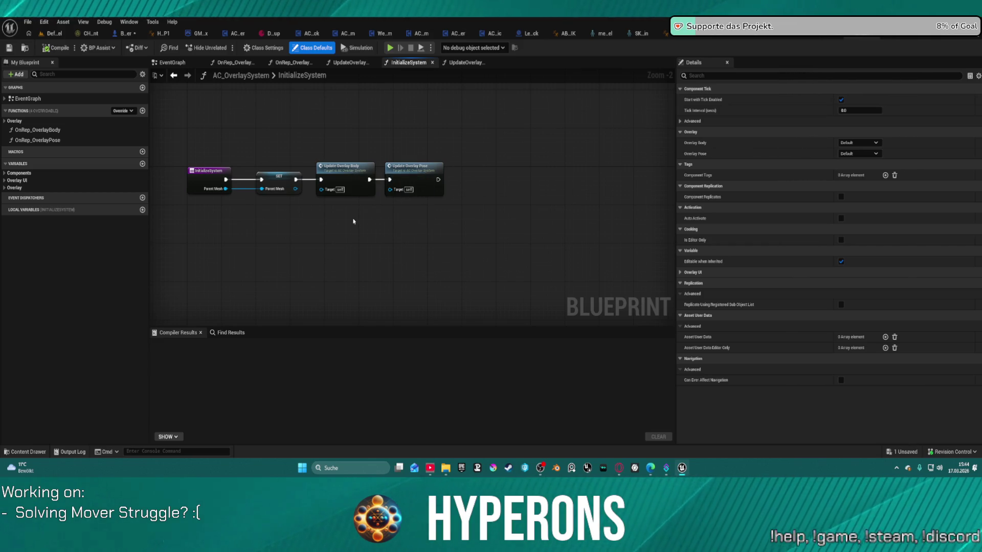
# Inspect the UpdateOverlayBody function, from its Switch on Enum to the Play Slot Animation node
pyautogui.doubleClick(347, 181)
pyautogui.moveTo(353, 180)
pyautogui.mouseDown()
pyautogui.moveTo(657, 179)
pyautogui.moveTo(622, 180)
pyautogui.moveTo(539, 230)
pyautogui.moveTo(363, 107)
pyautogui.moveTo(235, 58)
pyautogui.moveTo(154, 108)
pyautogui.mouseUp()
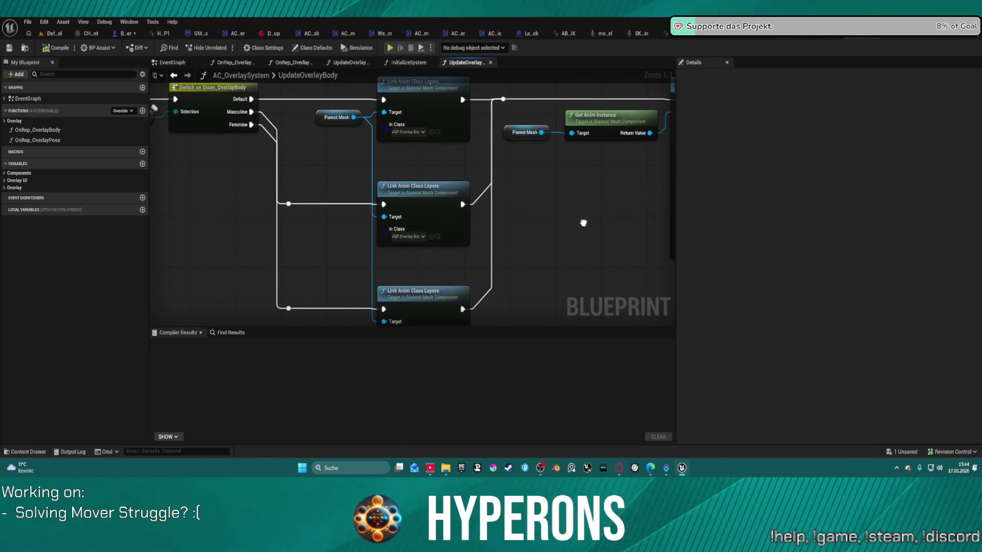
pyautogui.moveTo(584, 223); pyautogui.dragTo(495, 214)
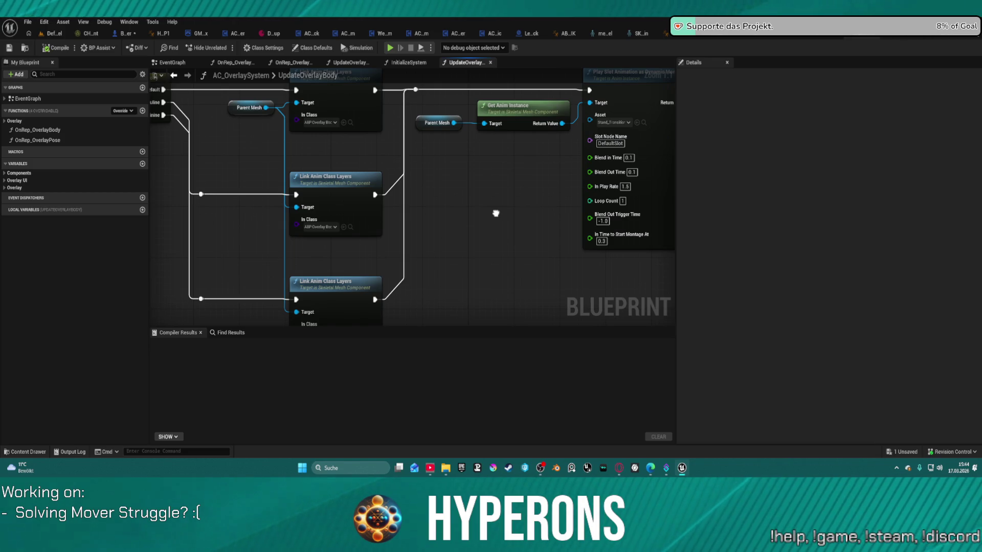
pyautogui.moveTo(496, 213); pyautogui.dragTo(700, 222)
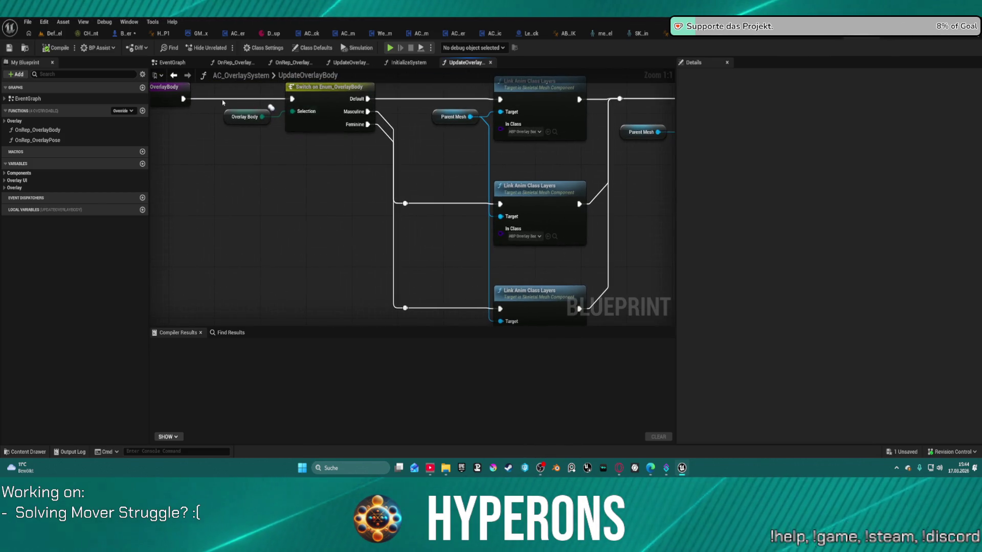
# Review InitializeSystem and the overlay EventGraph, then return to BP_ARPG_Character's Initialize Components chain
pyautogui.click(174, 75)
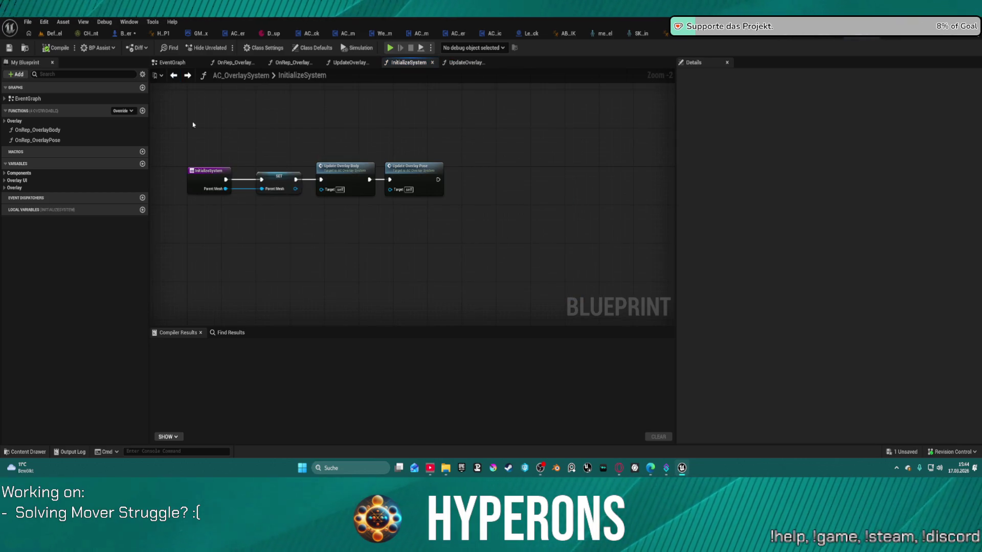
pyautogui.click(174, 76)
pyautogui.click(174, 75)
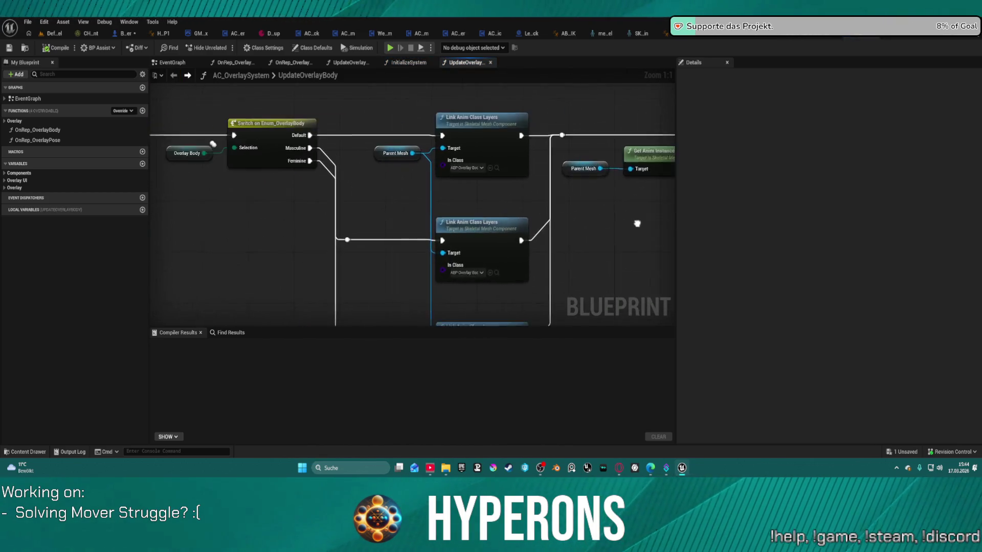
pyautogui.moveTo(636, 221); pyautogui.dragTo(656, 218)
pyautogui.click(409, 62)
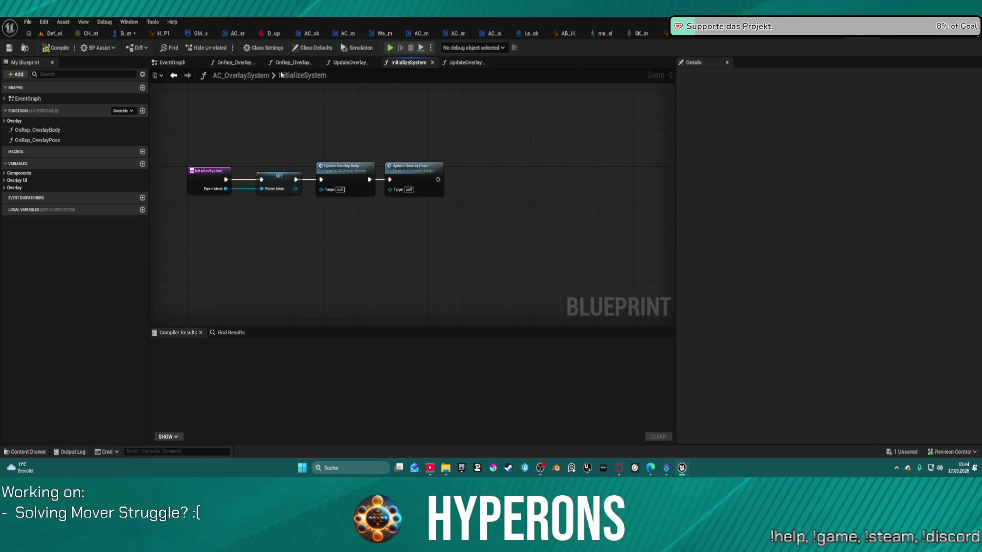
pyautogui.click(170, 63)
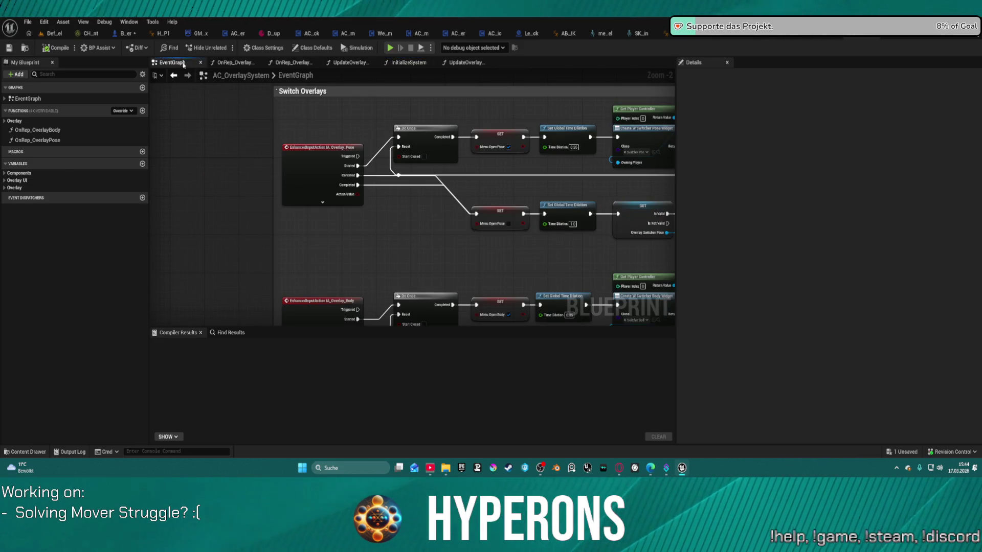
pyautogui.hotkey('ctrl', 'Tab')
pyautogui.moveTo(348, 209); pyautogui.dragTo(436, 214)
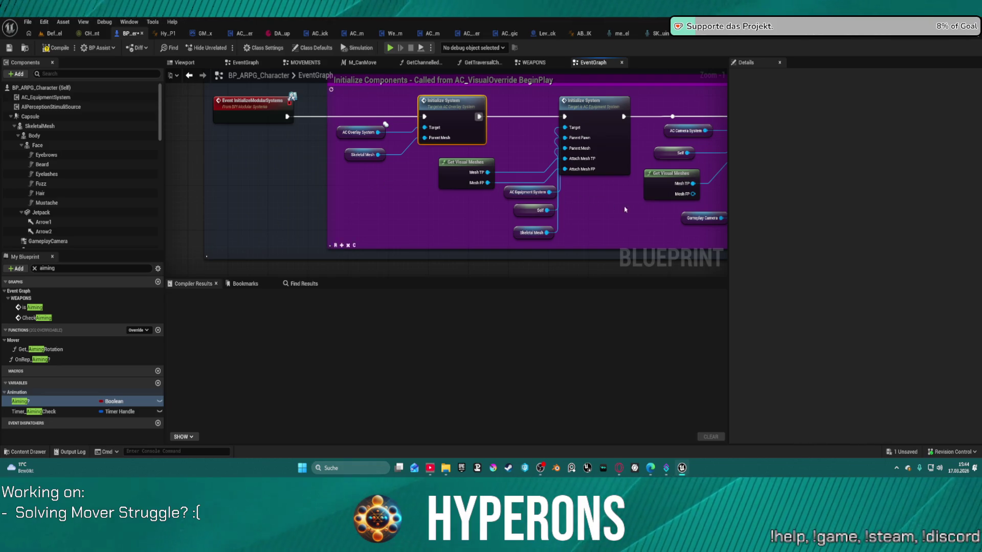
# Place the Skeletal Mesh and AC Equipment System getters beside the equipment Initialize System inputs
pyautogui.moveTo(624, 210)
pyautogui.mouseDown()
pyautogui.moveTo(565, 210)
pyautogui.moveTo(520, 189)
pyautogui.moveTo(519, 198)
pyautogui.moveTo(493, 196)
pyautogui.mouseUp()
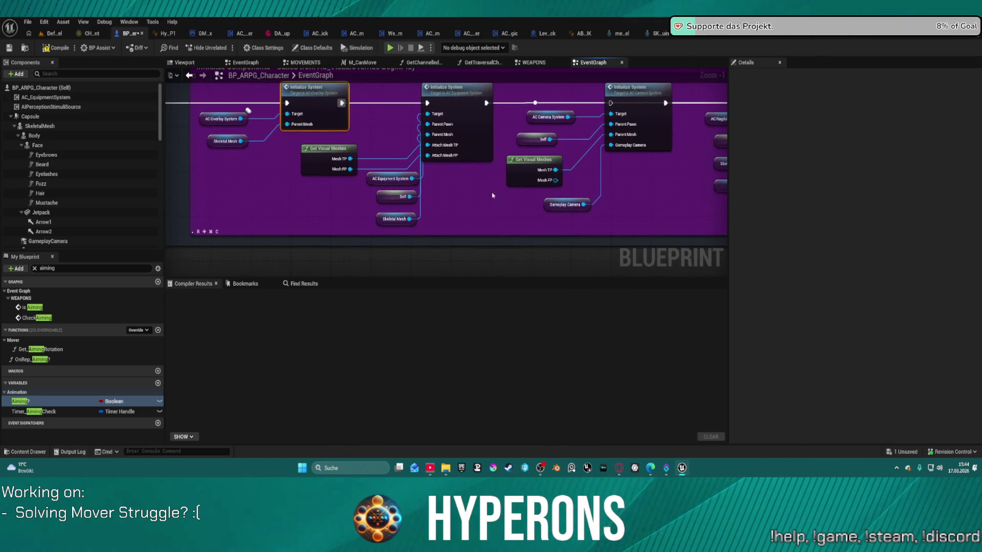
pyautogui.moveTo(402, 219); pyautogui.dragTo(381, 123)
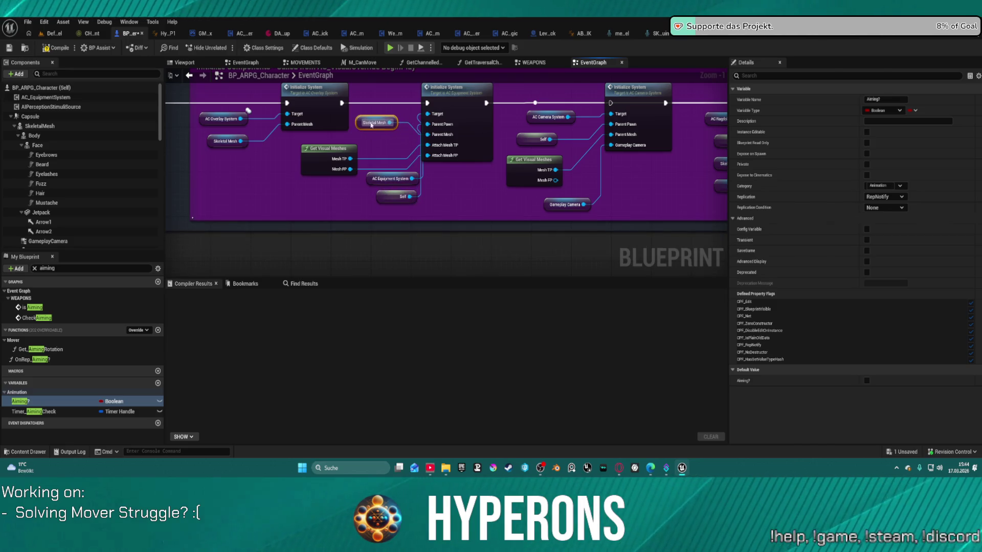
pyautogui.moveTo(401, 174)
pyautogui.mouseDown()
pyautogui.moveTo(356, 136)
pyautogui.moveTo(336, 164)
pyautogui.mouseUp()
# In GetVisualMeshes, replace the Skeletal Mesh getter with the Body component
pyautogui.doubleClick(337, 164)
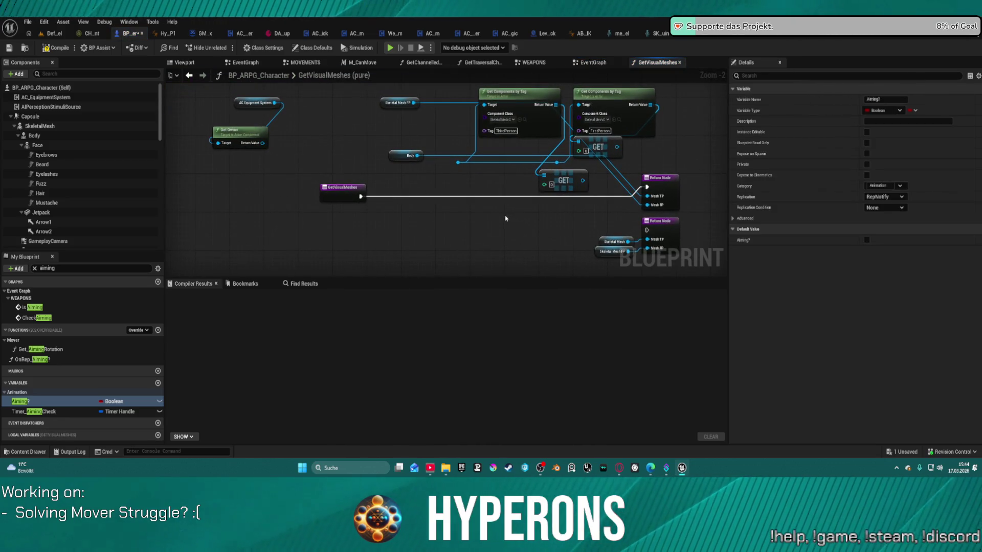
pyautogui.moveTo(505, 218); pyautogui.dragTo(377, 170)
pyautogui.moveTo(491, 193); pyautogui.dragTo(425, 170)
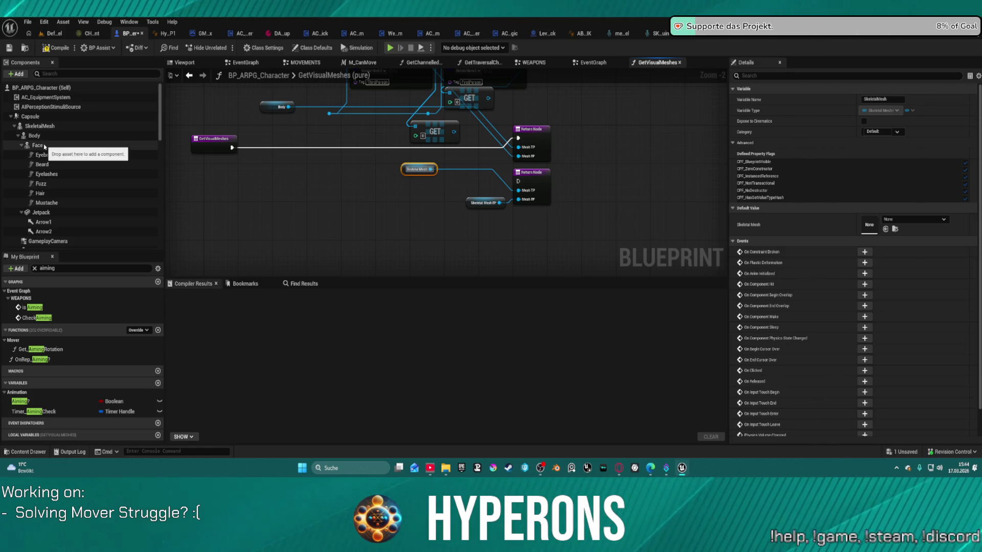
pyautogui.moveTo(34, 136)
pyautogui.mouseDown()
pyautogui.moveTo(403, 169)
pyautogui.moveTo(455, 321)
pyautogui.mouseUp()
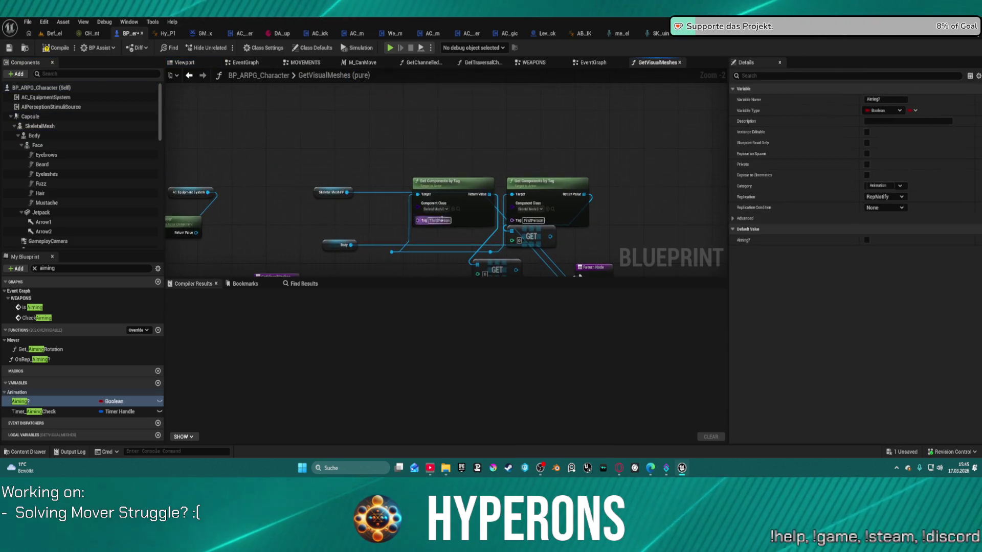
# Arrange the ThirdPerson Get Components by Tag, Body and Skeletal Mesh FP nodes by the return nodes
pyautogui.moveTo(442, 217)
pyautogui.mouseDown()
pyautogui.moveTo(358, 89)
pyautogui.moveTo(349, 189)
pyautogui.moveTo(406, 118)
pyautogui.mouseUp()
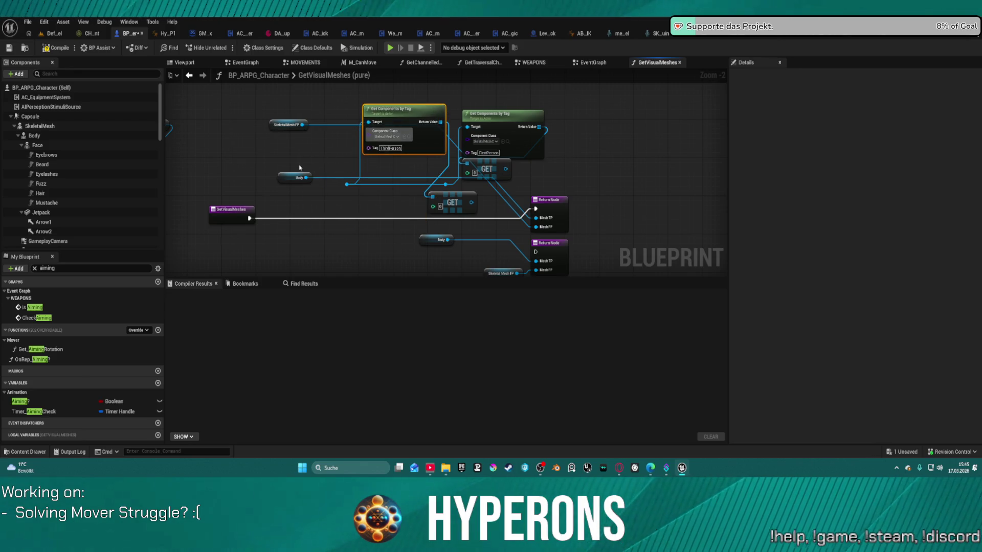
pyautogui.moveTo(288, 175)
pyautogui.mouseDown()
pyautogui.moveTo(409, 237)
pyautogui.moveTo(348, 220)
pyautogui.mouseUp()
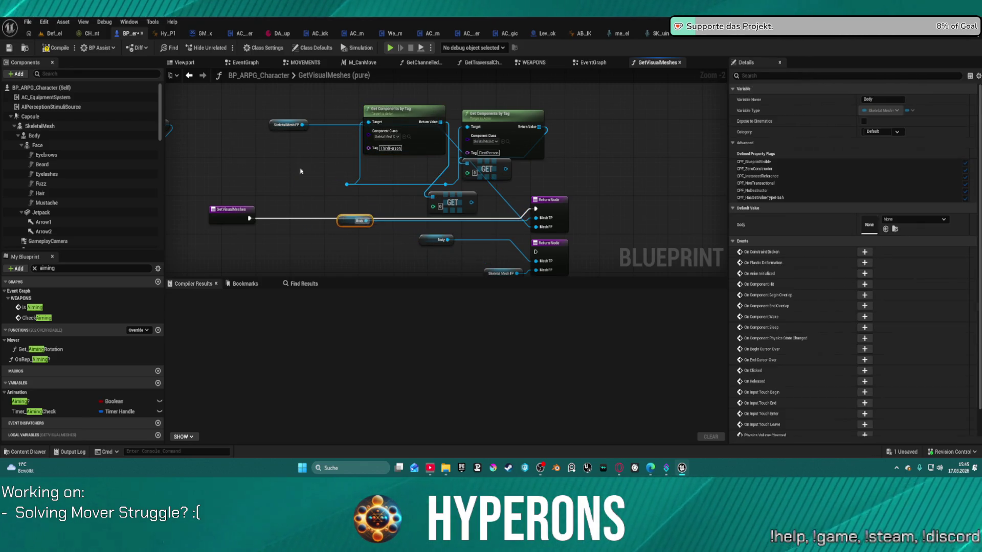
pyautogui.click(285, 128)
pyautogui.moveTo(276, 126)
pyautogui.mouseDown()
pyautogui.moveTo(478, 253)
pyautogui.moveTo(352, 245)
pyautogui.moveTo(328, 207)
pyautogui.moveTo(304, 200)
pyautogui.mouseUp()
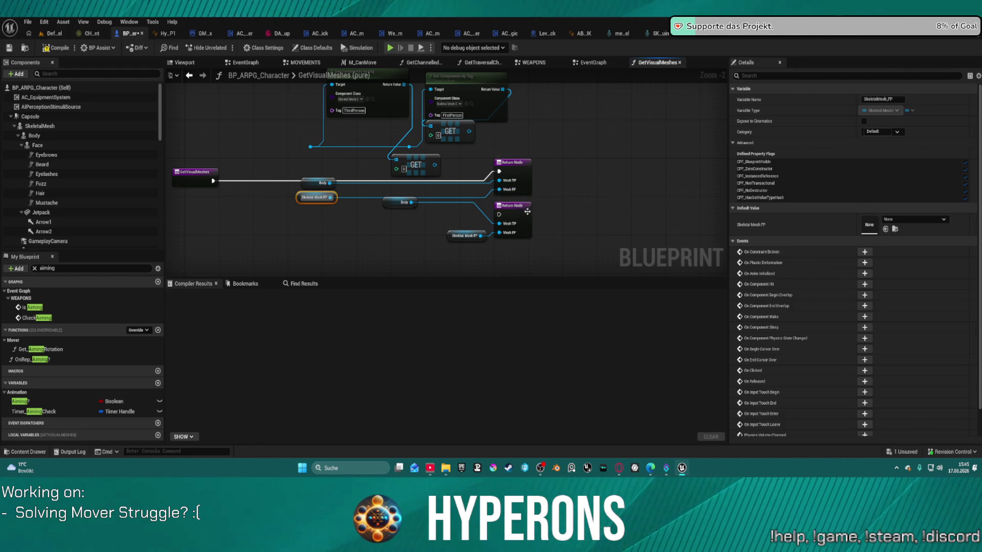
pyautogui.moveTo(453, 191); pyautogui.dragTo(497, 205)
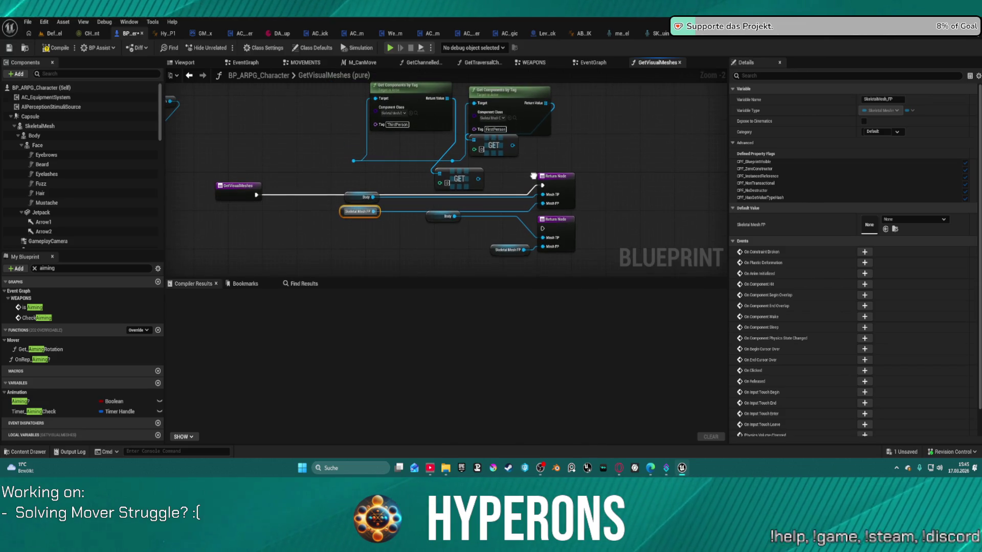
pyautogui.moveTo(533, 176); pyautogui.dragTo(509, 181)
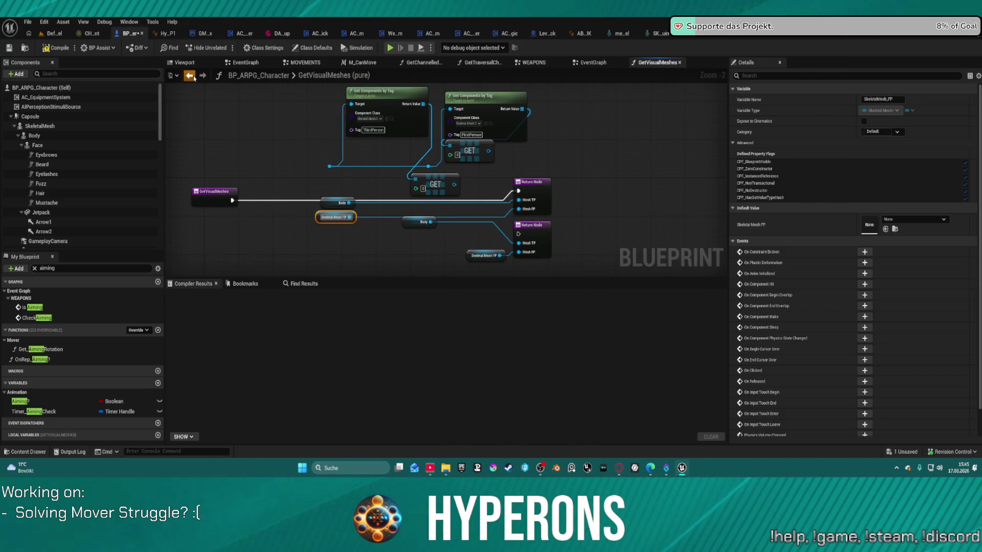
pyautogui.hotkey('alt', 'Left')
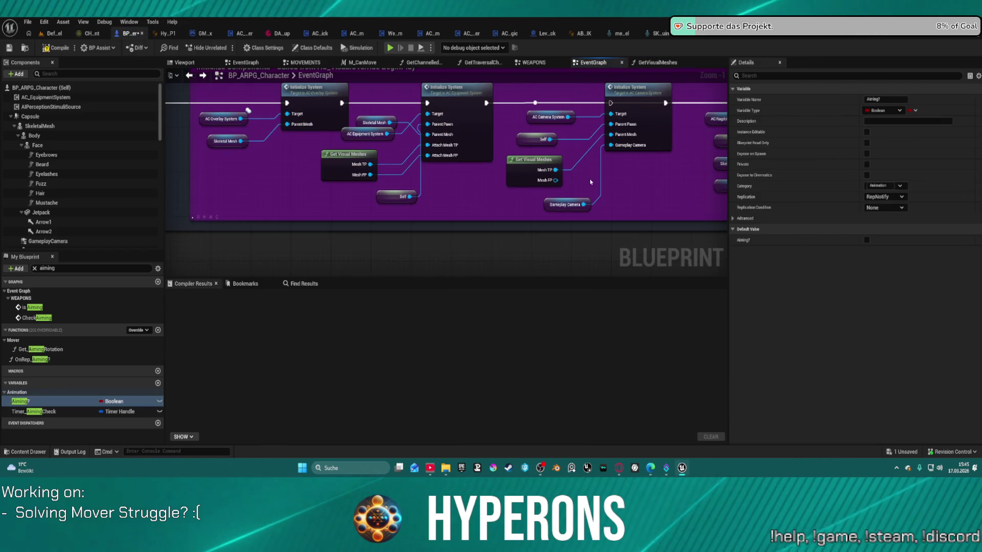
# Pan along the Initialize System chain back to the Event InitializeModularSystems node
pyautogui.moveTo(591, 179); pyautogui.dragTo(437, 188)
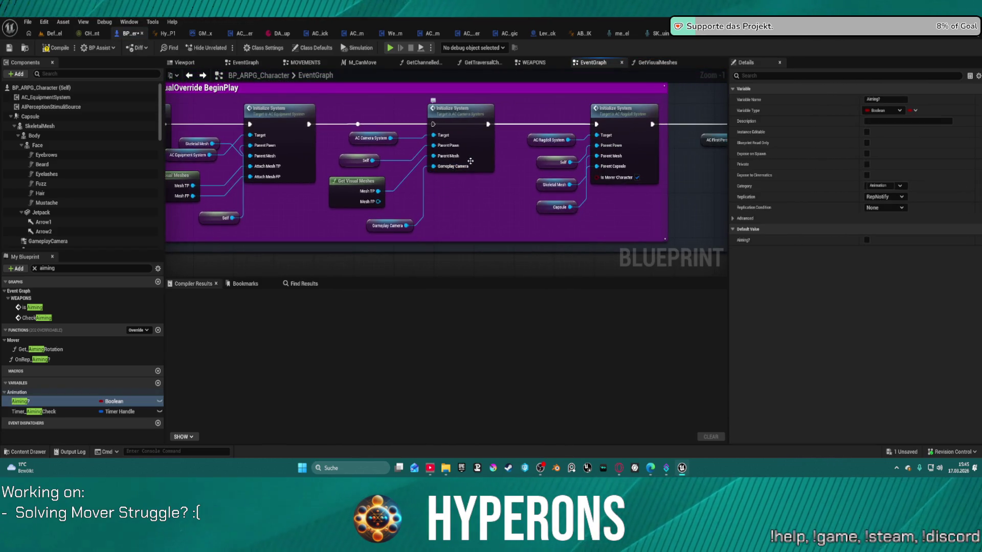
pyautogui.moveTo(504, 203)
pyautogui.mouseDown()
pyautogui.moveTo(480, 198)
pyautogui.moveTo(486, 180)
pyautogui.mouseUp()
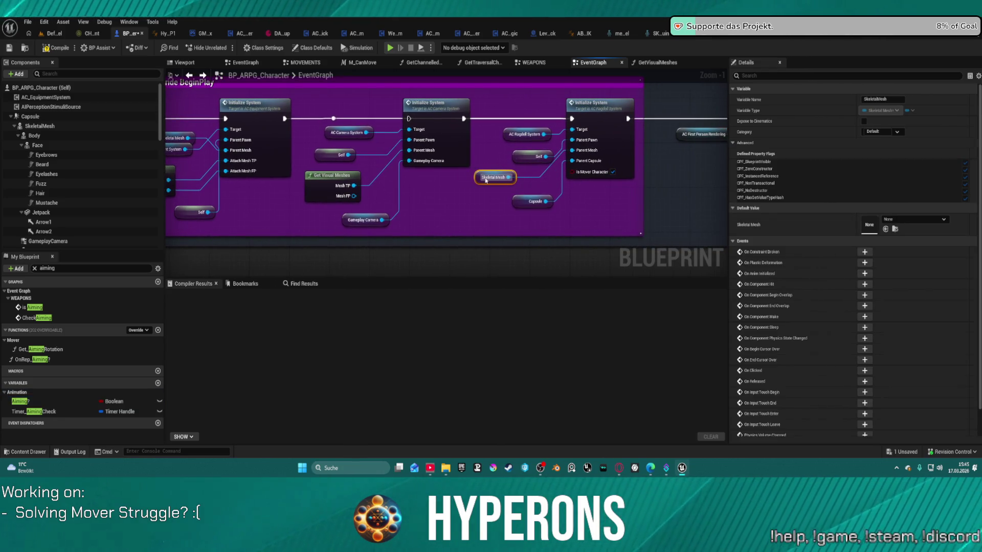
pyautogui.moveTo(632, 203)
pyautogui.mouseDown()
pyautogui.moveTo(491, 210)
pyautogui.moveTo(714, 205)
pyautogui.mouseUp()
pyautogui.moveTo(131, 120); pyautogui.dragTo(336, 121)
pyautogui.scroll(-7, 481, 268)
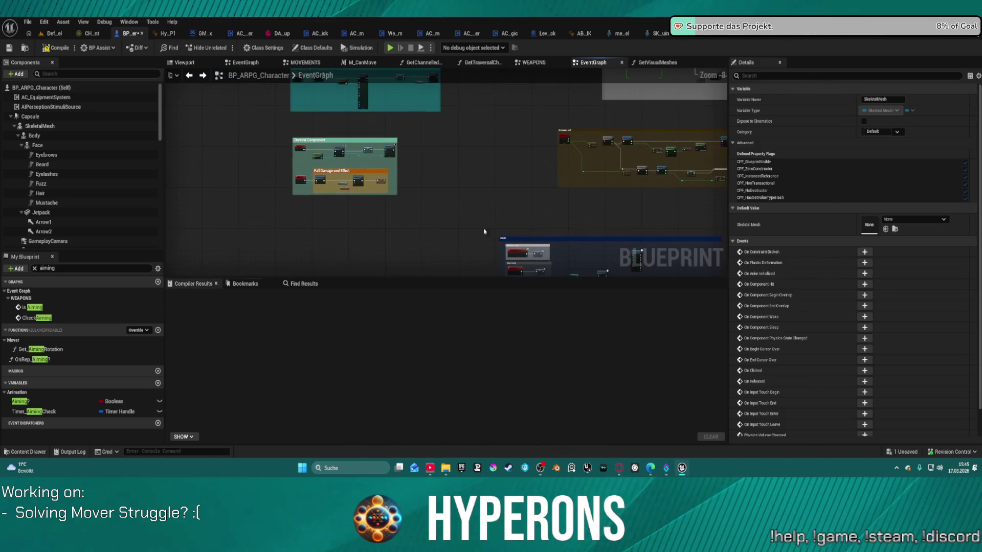
# Survey the Begin play and save comment groups, settling on the Event Initialize → Setup Character chain
pyautogui.moveTo(486, 271)
pyautogui.mouseDown()
pyautogui.moveTo(440, 271)
pyautogui.moveTo(460, 205)
pyautogui.moveTo(511, 245)
pyautogui.mouseUp()
pyautogui.moveTo(442, 183)
pyautogui.mouseDown()
pyautogui.moveTo(432, 233)
pyautogui.moveTo(458, 164)
pyautogui.moveTo(539, 154)
pyautogui.moveTo(599, 83)
pyautogui.moveTo(537, 72)
pyautogui.moveTo(285, 147)
pyautogui.moveTo(277, 77)
pyautogui.mouseUp()
pyautogui.scroll(-3, 539, 153)
pyautogui.scroll(-1, 600, 84)
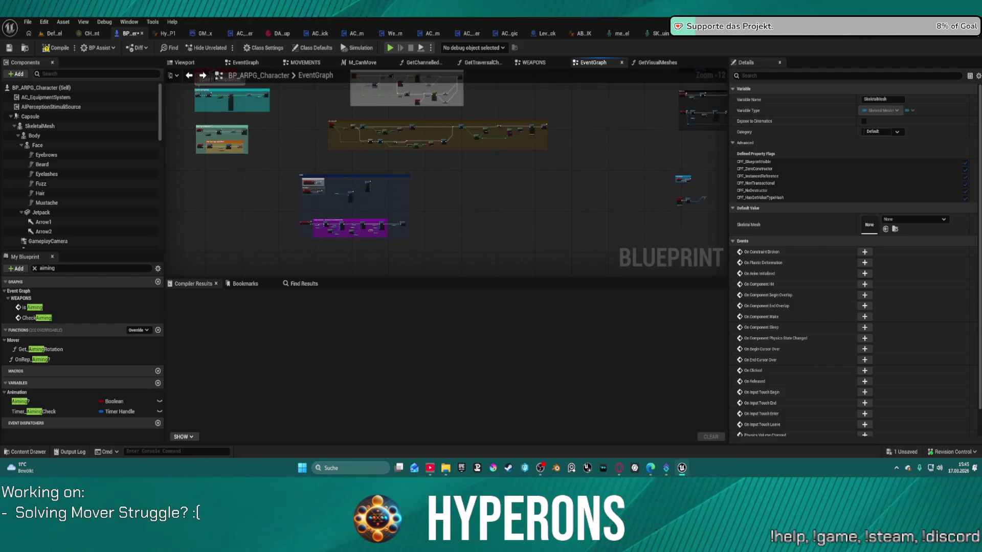
pyautogui.moveTo(211, 73)
pyautogui.mouseDown()
pyautogui.moveTo(404, 146)
pyautogui.moveTo(371, 179)
pyautogui.moveTo(396, 112)
pyautogui.moveTo(420, 160)
pyautogui.mouseUp()
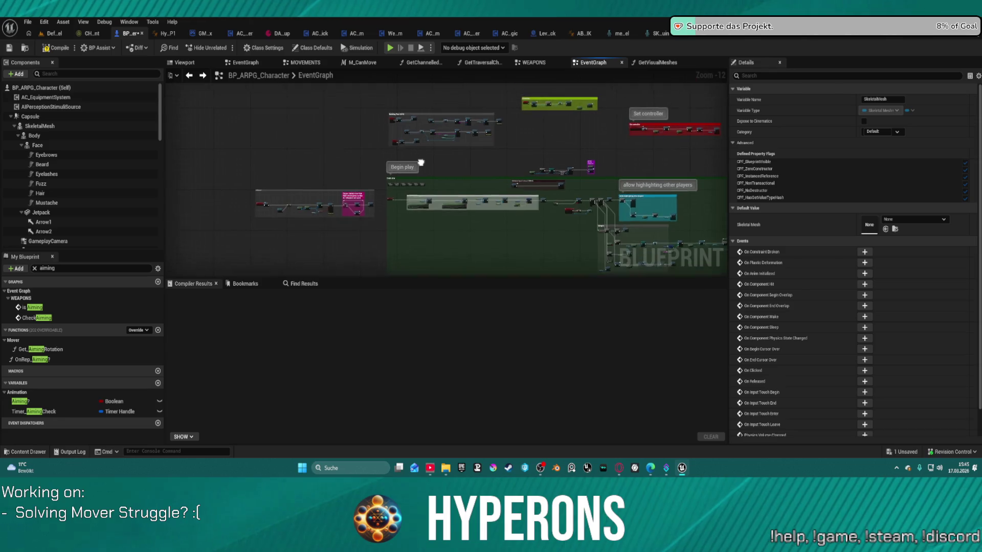
pyautogui.scroll(13, 441, 121)
pyautogui.scroll(-8, 440, 122)
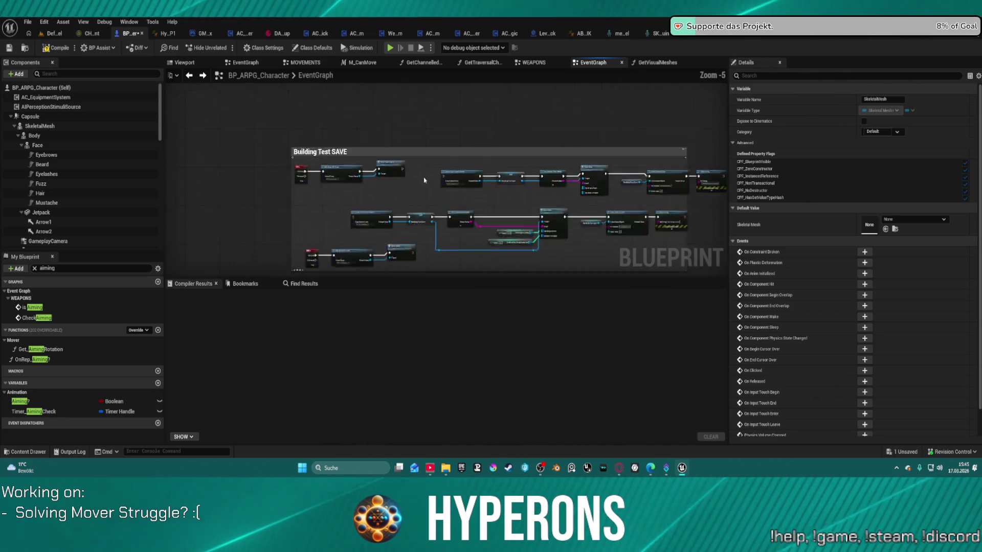
pyautogui.moveTo(441, 121)
pyautogui.mouseDown()
pyautogui.moveTo(286, 118)
pyautogui.moveTo(336, 195)
pyautogui.moveTo(218, 196)
pyautogui.moveTo(339, 196)
pyautogui.moveTo(510, 221)
pyautogui.moveTo(373, 166)
pyautogui.mouseUp()
pyautogui.scroll(3, 275, 118)
pyautogui.scroll(3, 276, 118)
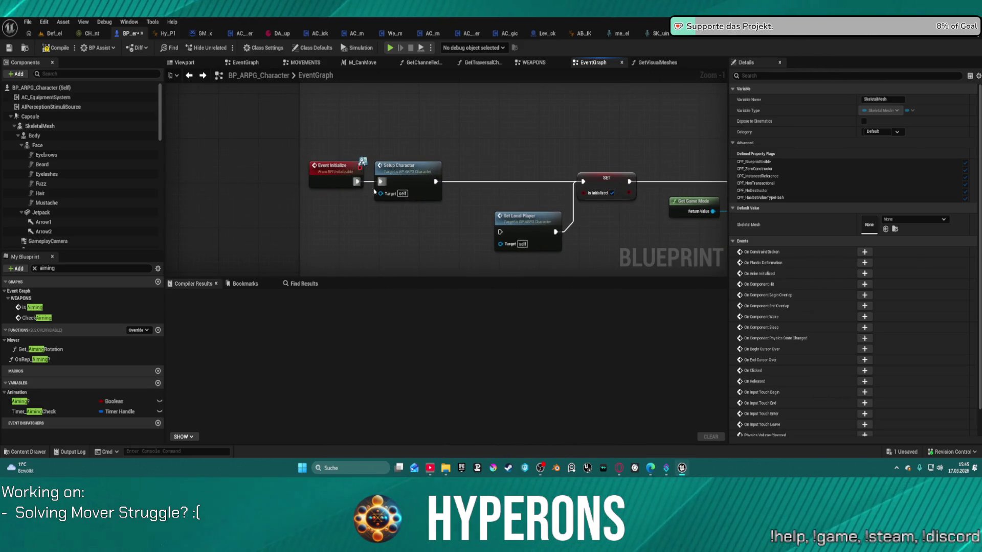
# Shift Setup Character to the right, then run a play-in-editor test despite errors and stop it
pyautogui.click(357, 183)
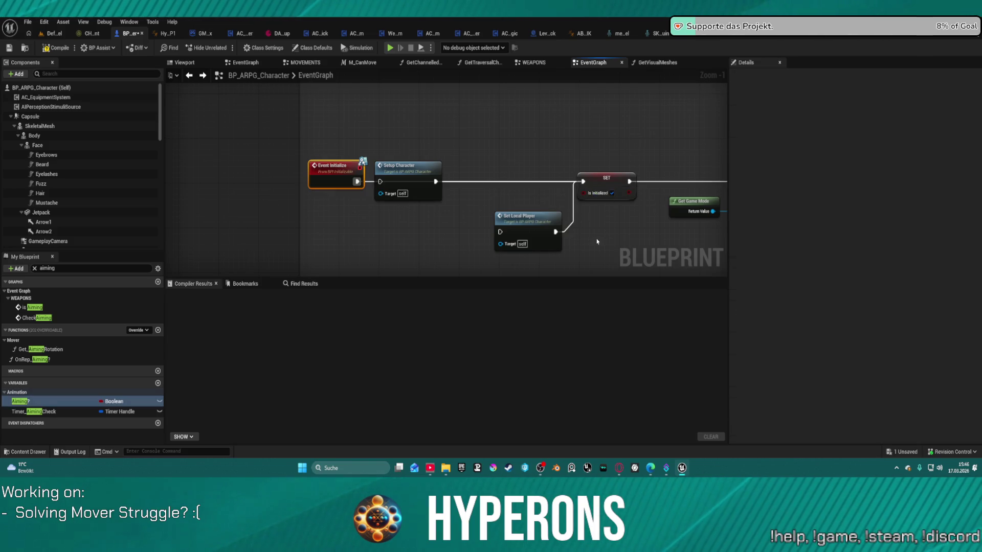
pyautogui.moveTo(399, 165); pyautogui.dragTo(458, 165)
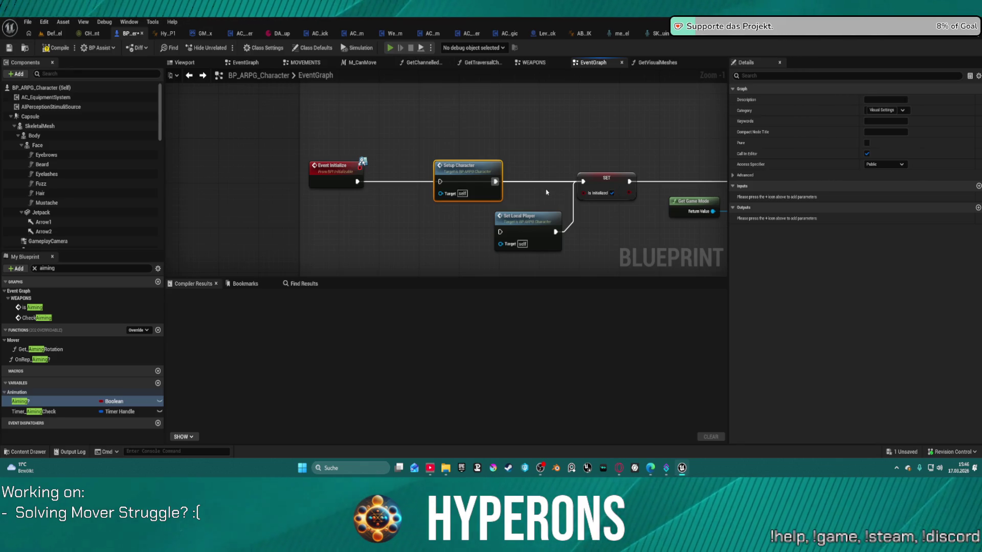
pyautogui.click(390, 47)
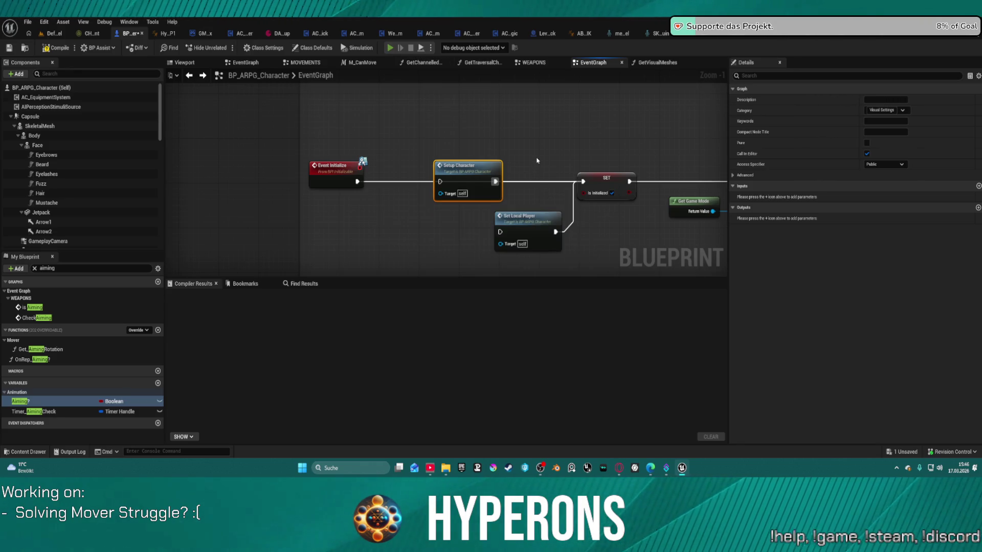
pyautogui.click(563, 260)
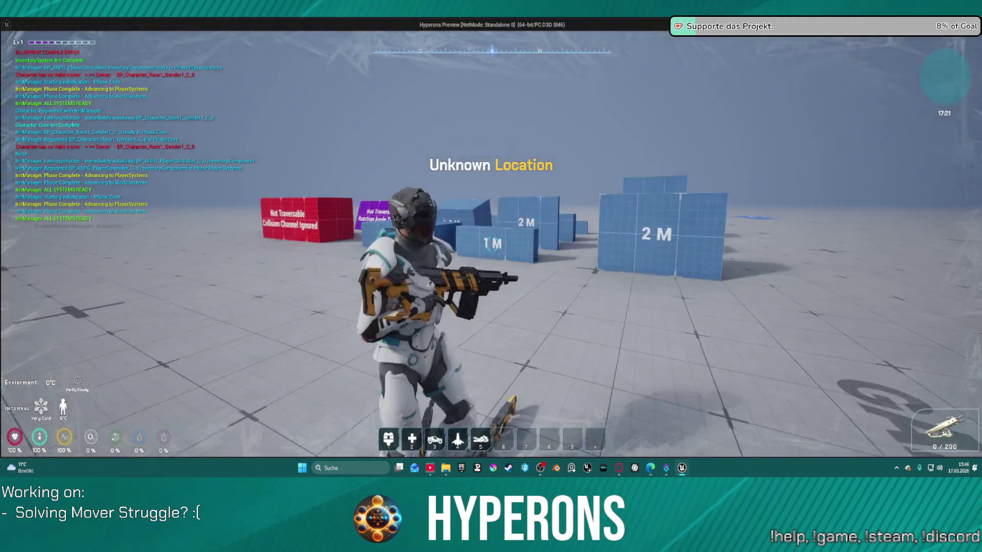
pyautogui.press('Escape')
pyautogui.moveTo(357, 181); pyautogui.dragTo(443, 182)
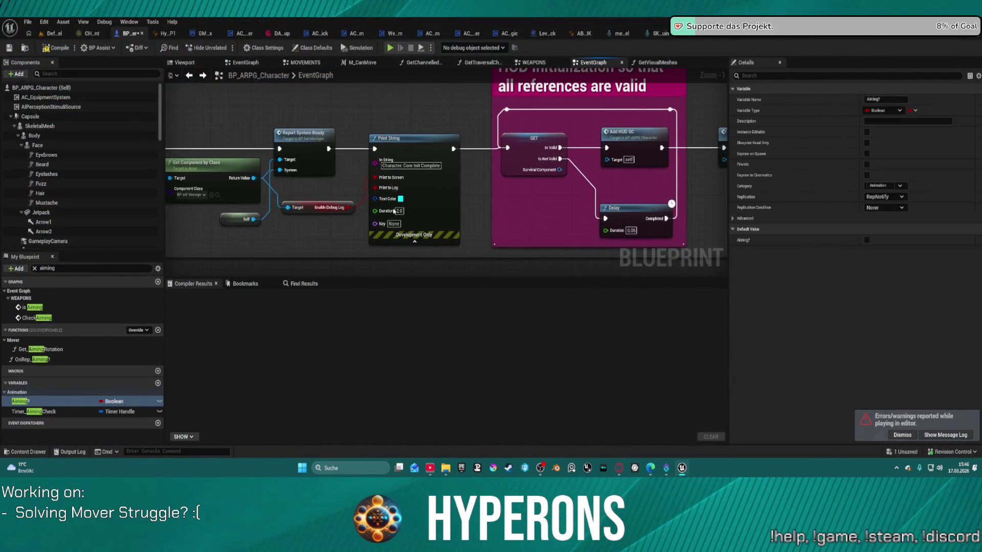
# Break the Initialize Modular Systems wire to Bind Event, then start a playtest despite compile errors
pyautogui.moveTo(546, 213); pyautogui.dragTo(469, 217)
pyautogui.scroll(-4, 469, 218)
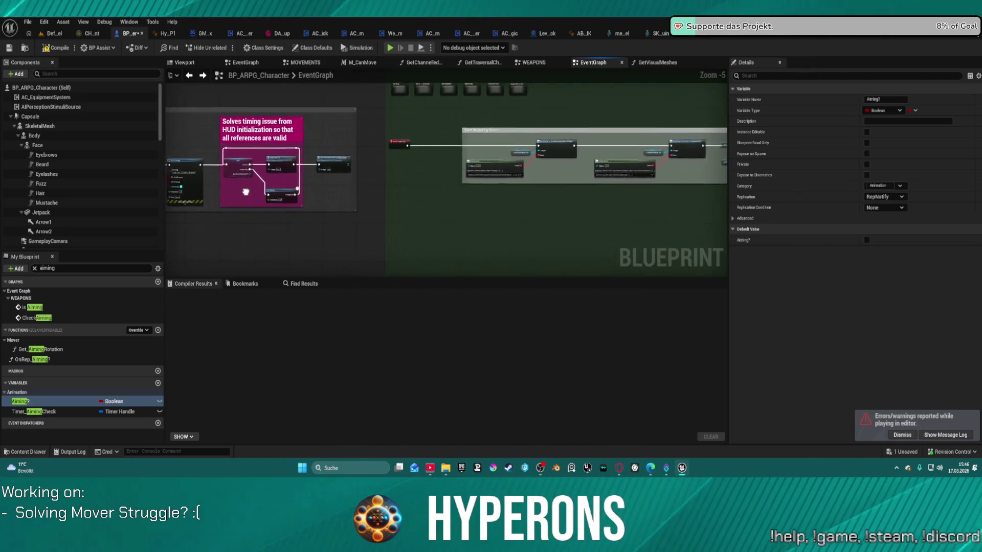
pyautogui.scroll(6, 372, 150)
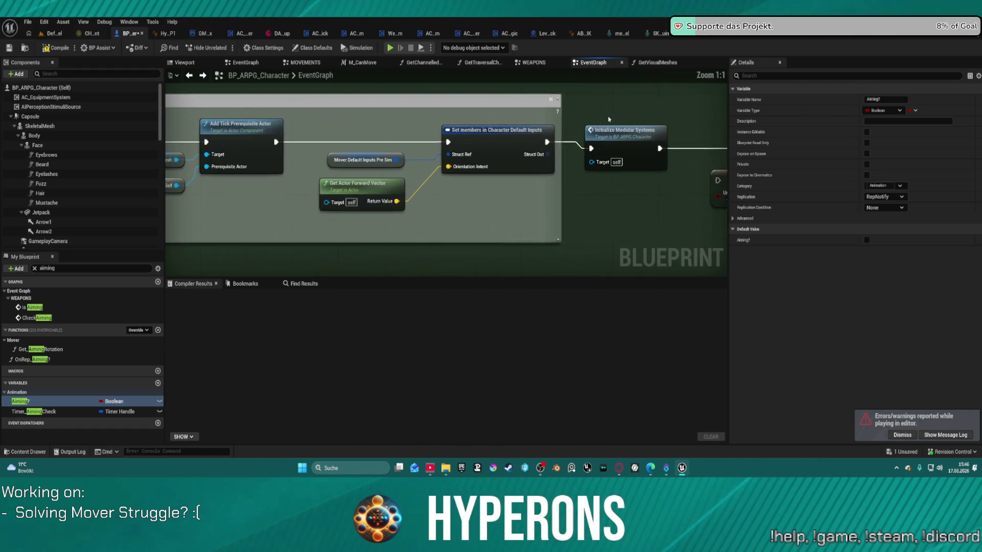
pyautogui.moveTo(541, 148)
pyautogui.mouseDown()
pyautogui.moveTo(290, 151)
pyautogui.moveTo(473, 151)
pyautogui.mouseUp()
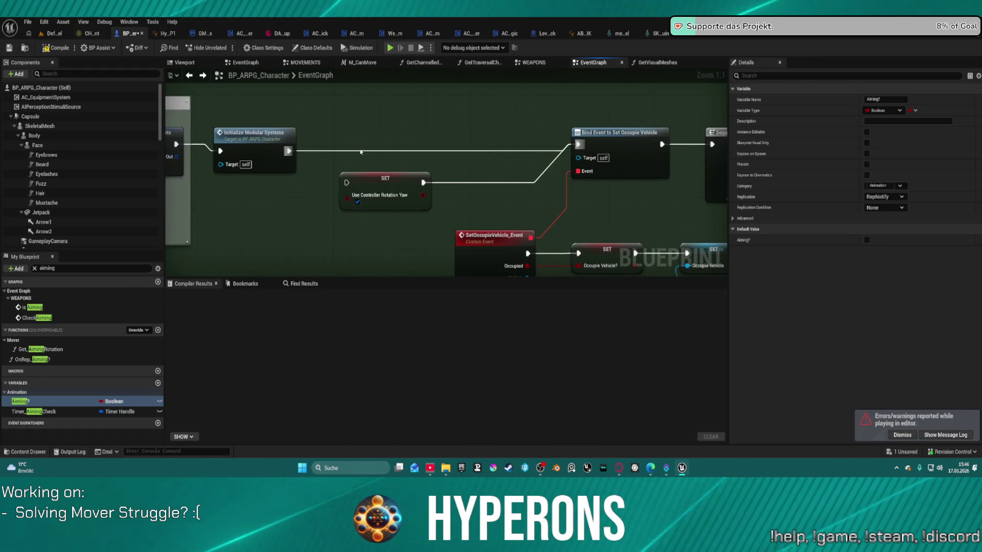
pyautogui.keyDown('alt'); pyautogui.click(289, 151); pyautogui.keyUp('alt')
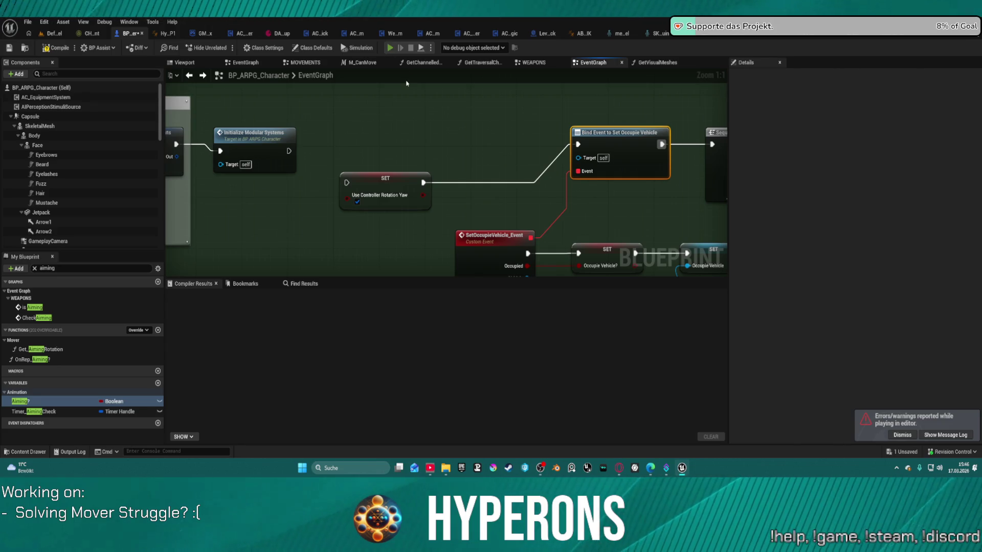
pyautogui.click(390, 49)
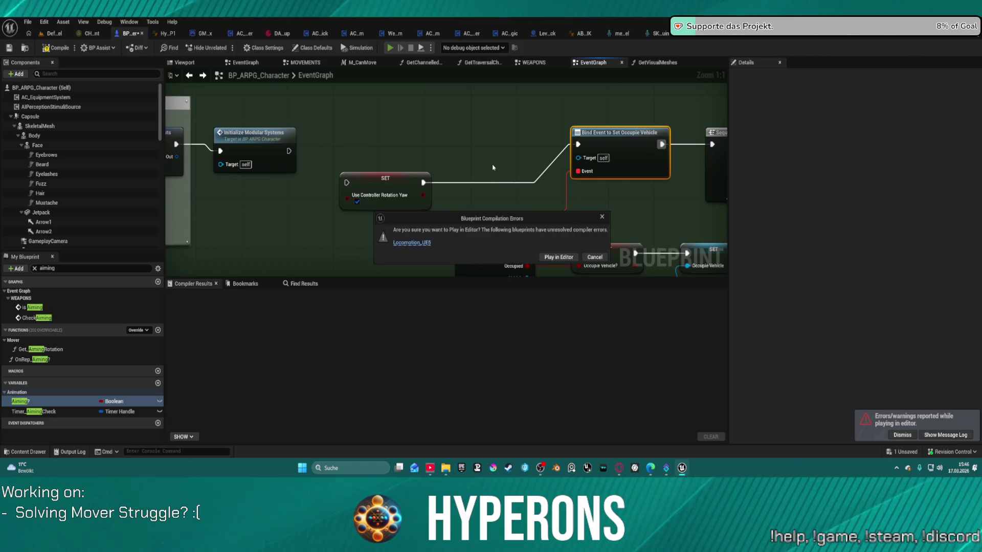
pyautogui.click(562, 254)
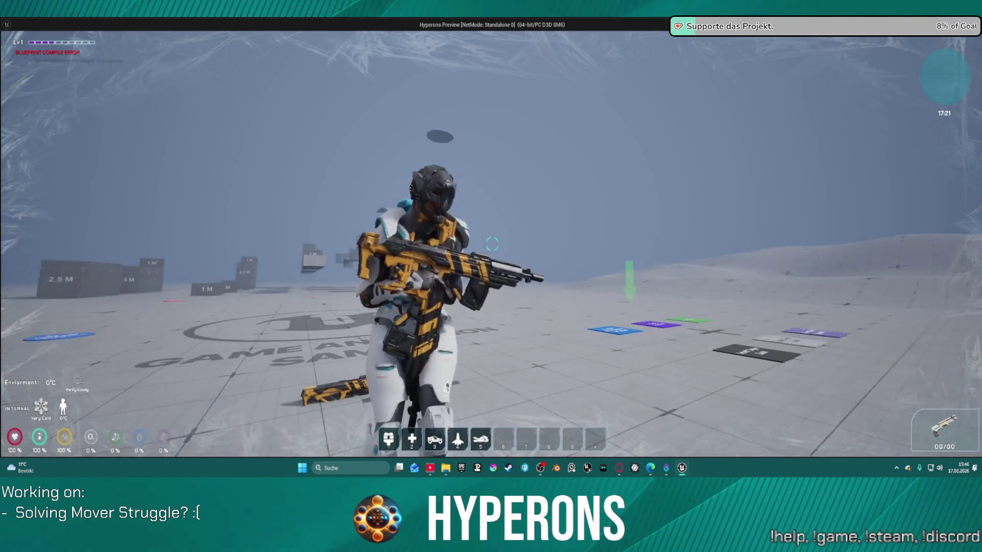
# Finish testing the character and end the play session
pyautogui.press('Escape')
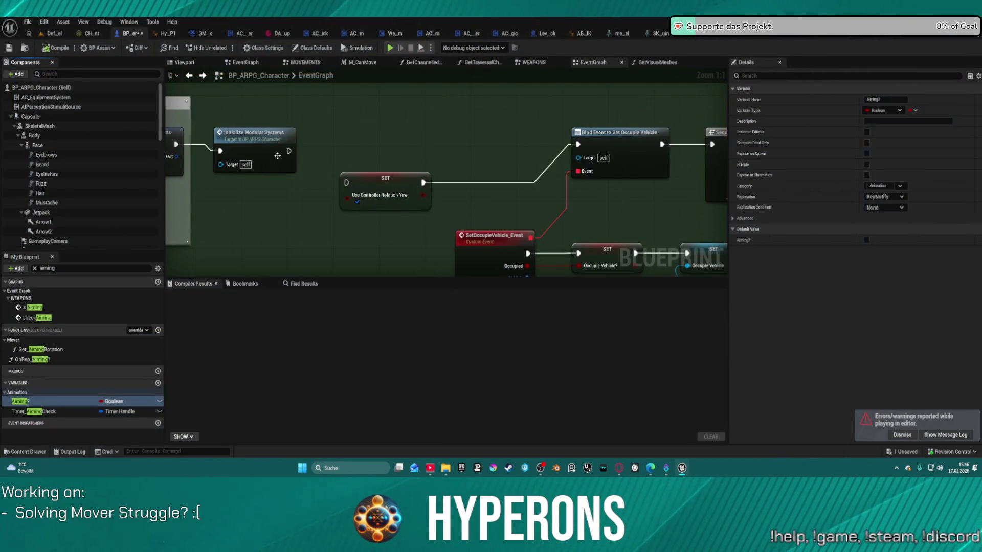
# Wire Use Controller Rotation Yaw SET between Initialize Modular Systems and Bind Event, placed below the chain
pyautogui.moveTo(287, 152)
pyautogui.mouseDown()
pyautogui.moveTo(350, 184)
pyautogui.moveTo(401, 147)
pyautogui.mouseUp()
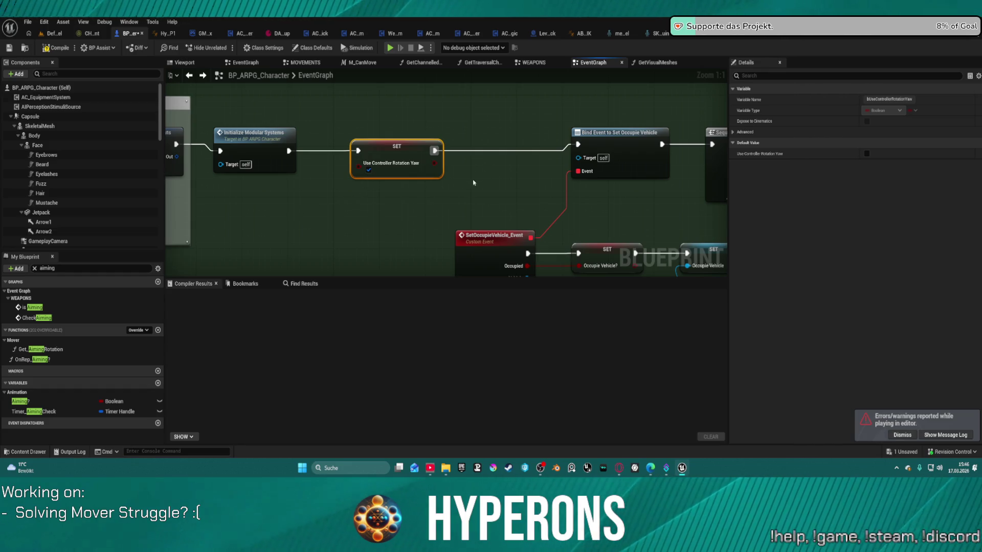
pyautogui.scroll(-2, 473, 183)
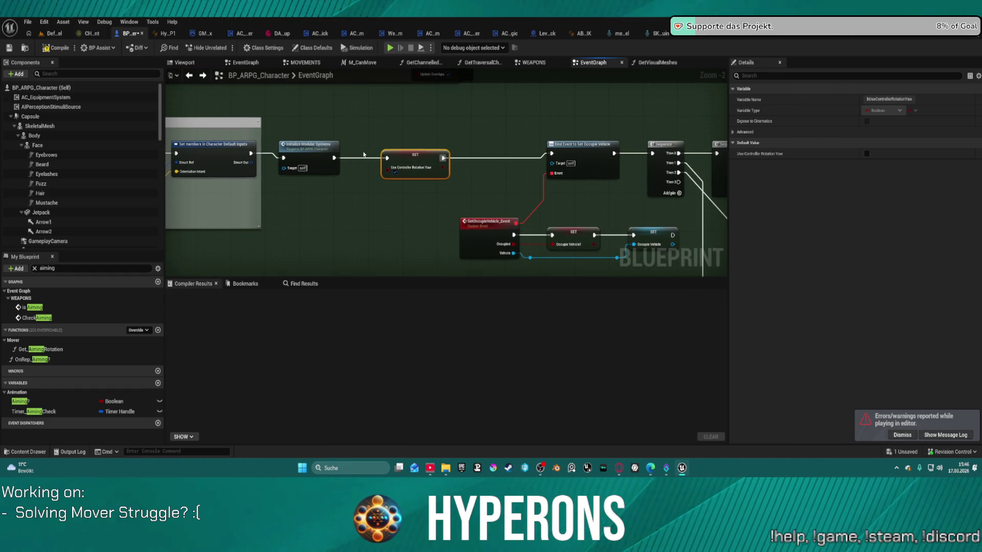
pyautogui.click(333, 155)
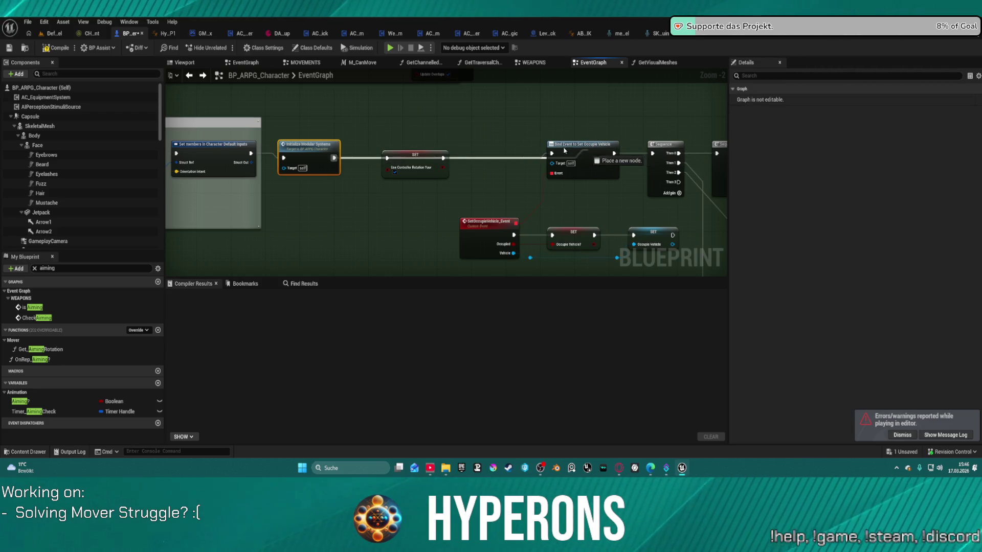
pyautogui.moveTo(558, 152); pyautogui.dragTo(555, 152)
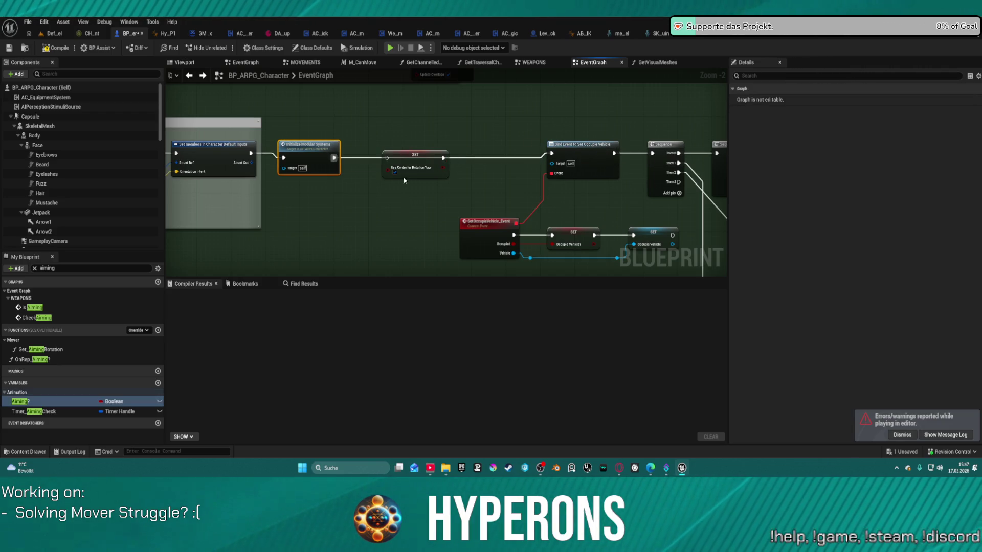
pyautogui.moveTo(404, 180); pyautogui.dragTo(398, 233)
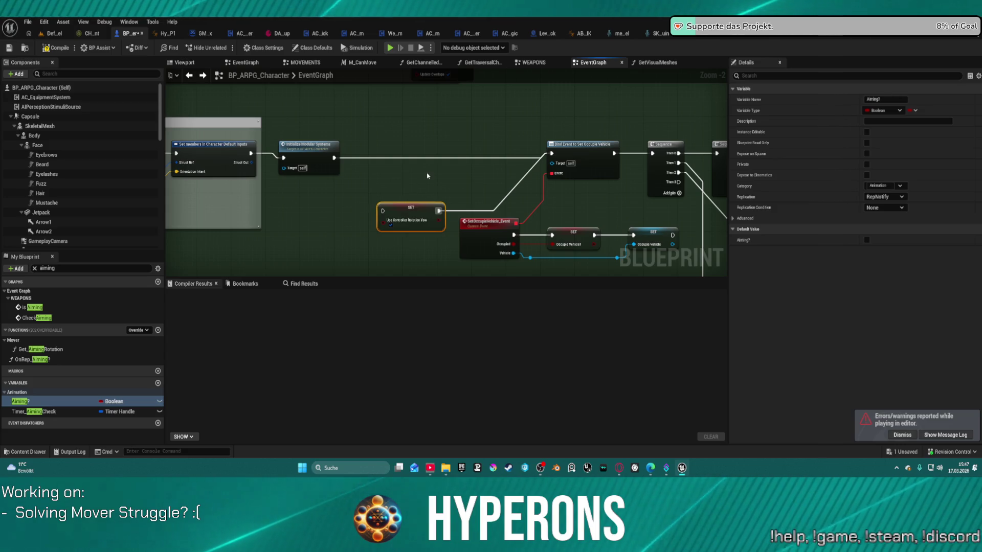
pyautogui.scroll(-3, 469, 166)
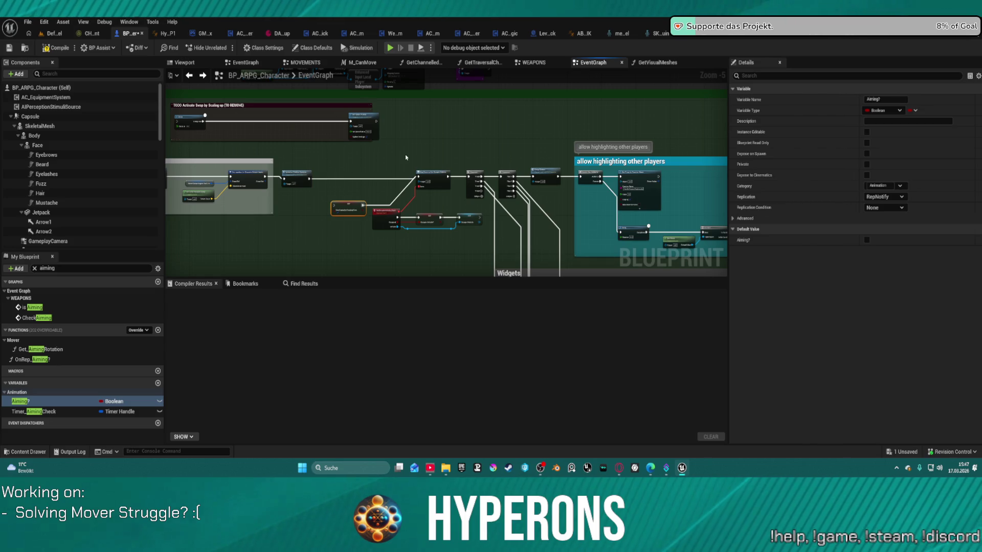
pyautogui.moveTo(431, 169)
pyautogui.mouseDown()
pyautogui.moveTo(598, 126)
pyautogui.moveTo(510, 124)
pyautogui.mouseUp()
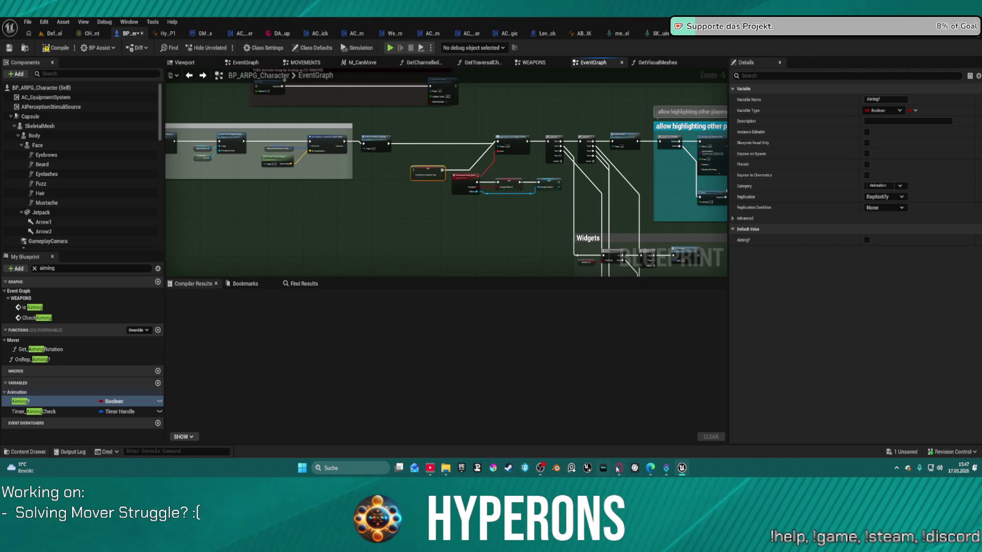
pyautogui.moveTo(618, 469)
pyautogui.click(537, 424)
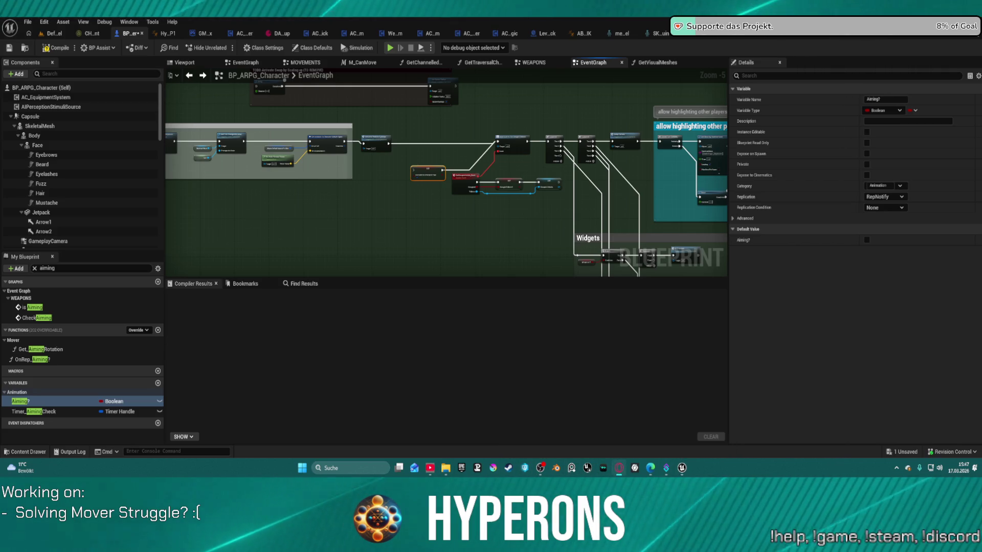